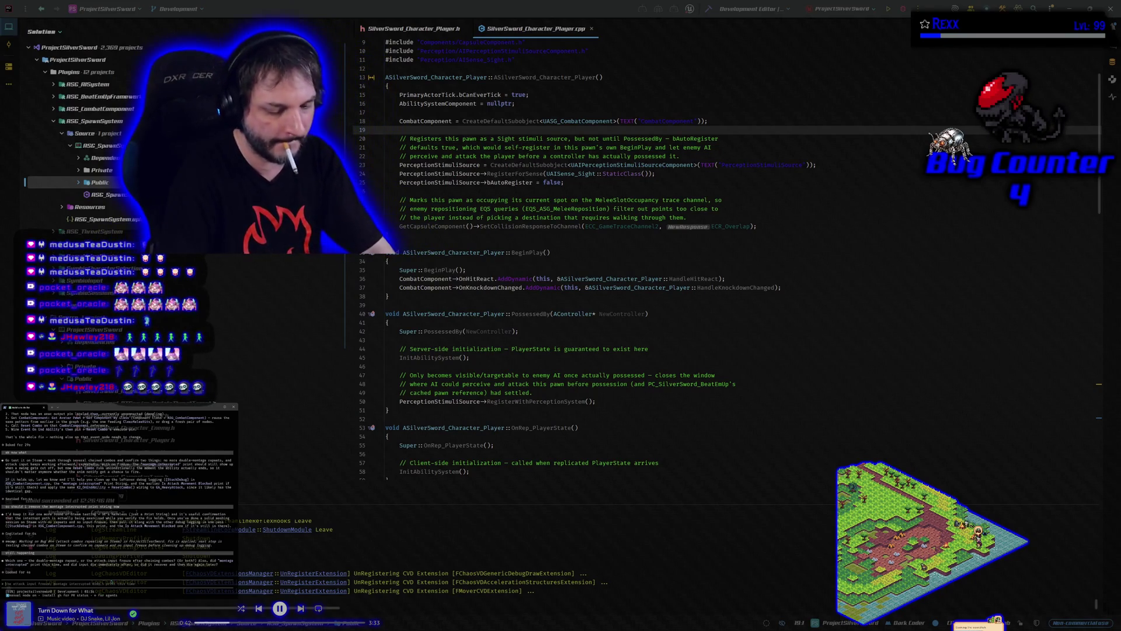
# Ask the Rider terminal assistant about the 'double montage repeat' problem.
pyautogui.write('double montage repeat')
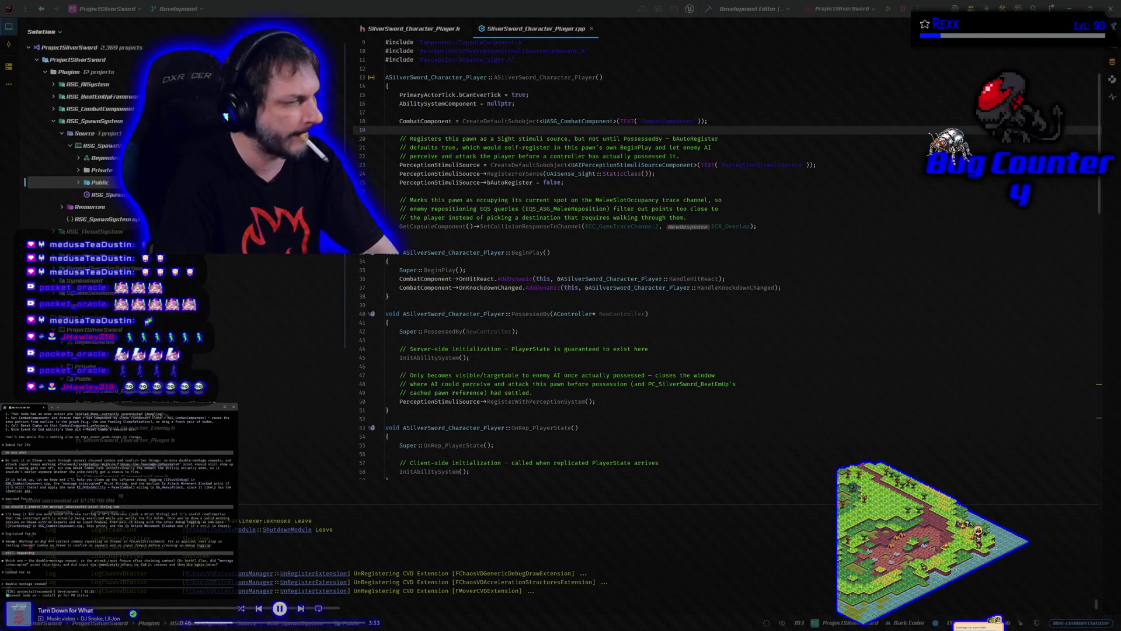
pyautogui.press('Return')
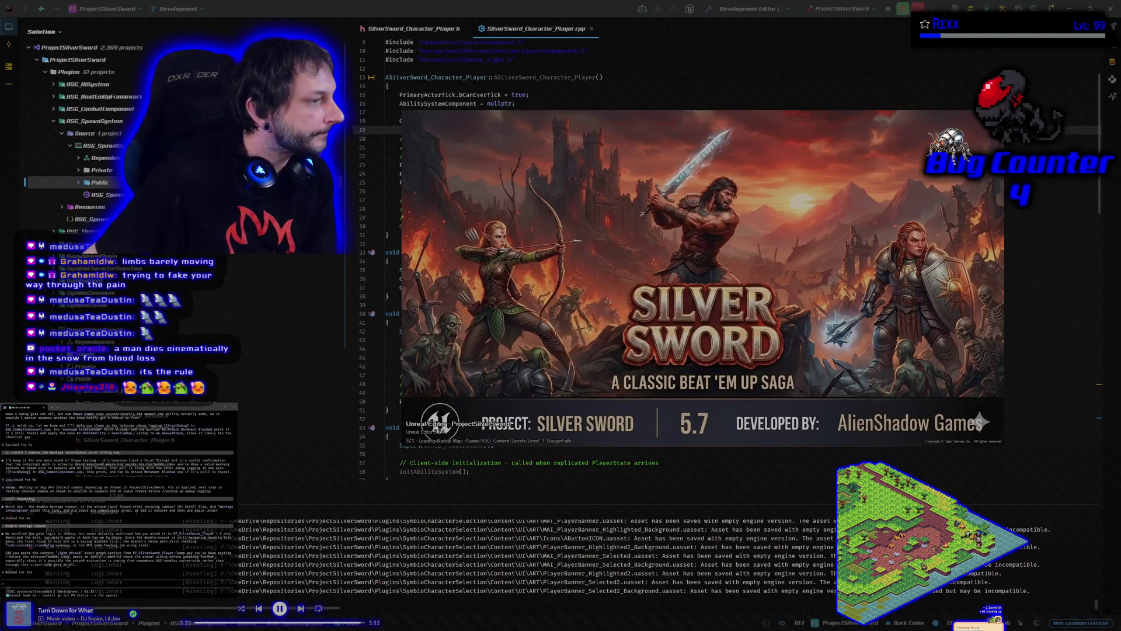
# Pause the background music while the editor finishes loading.
pyautogui.press('XF86AudioPlay')
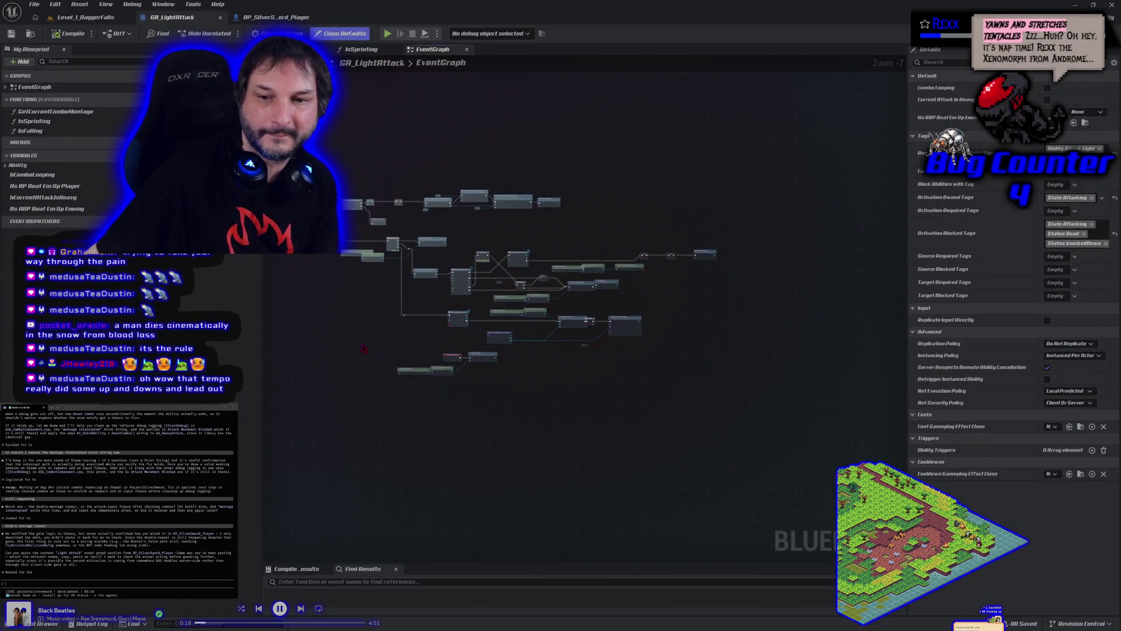
# Select all GA_LightAttack EventGraph nodes and paste them into the assistant prompt for analysis.
pyautogui.moveTo(433, 393); pyautogui.dragTo(437, 391)
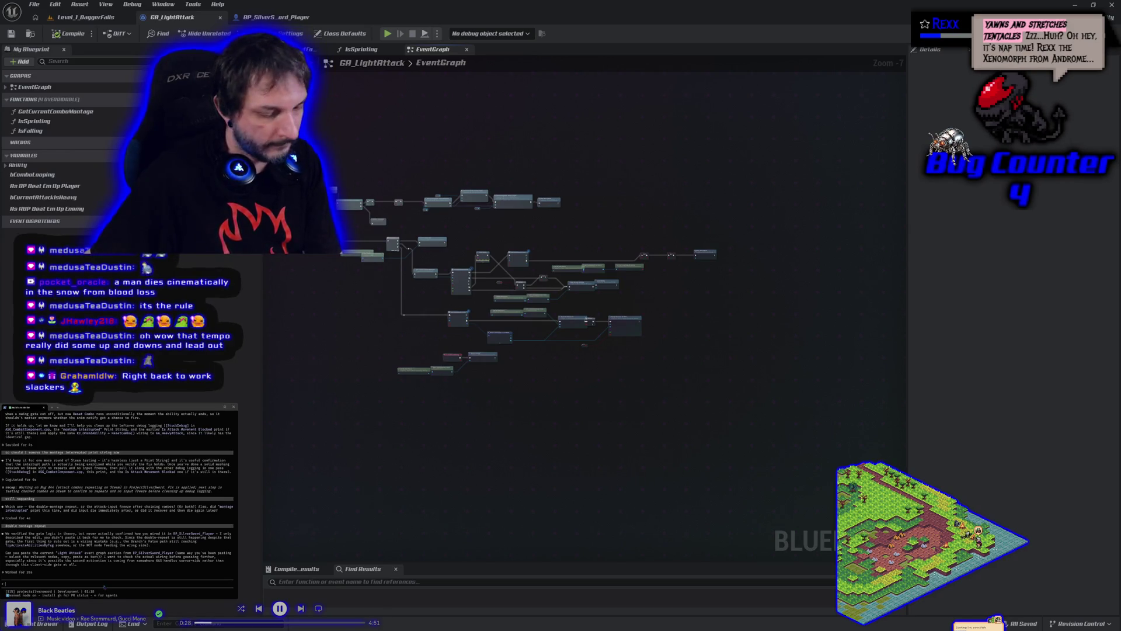
pyautogui.hotkey('ctrl', 'v')
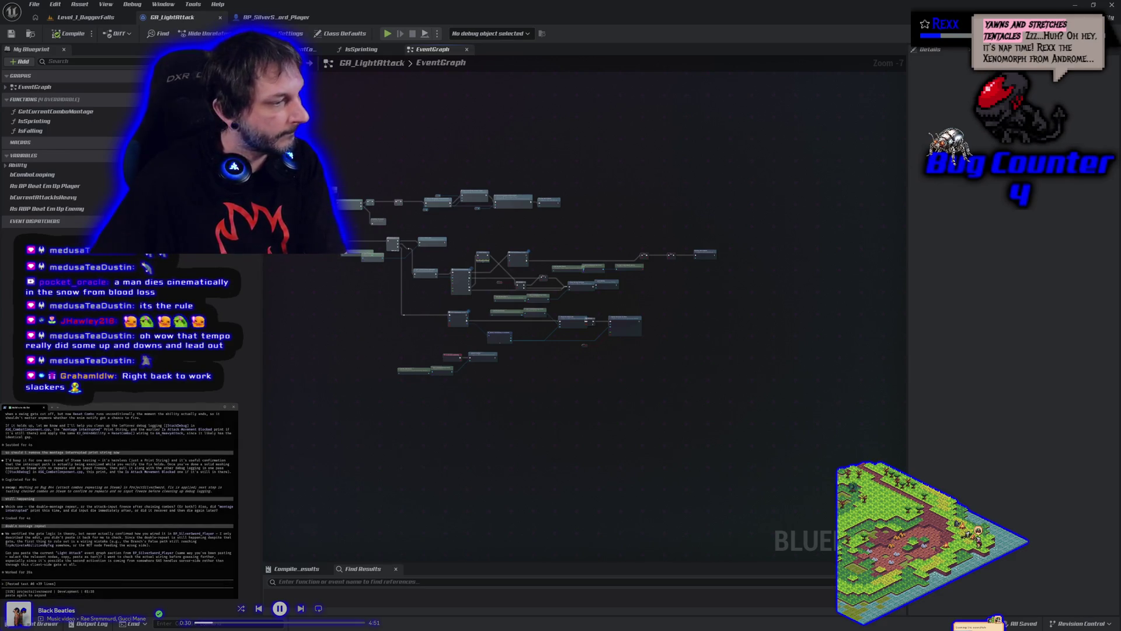
pyautogui.press('Return')
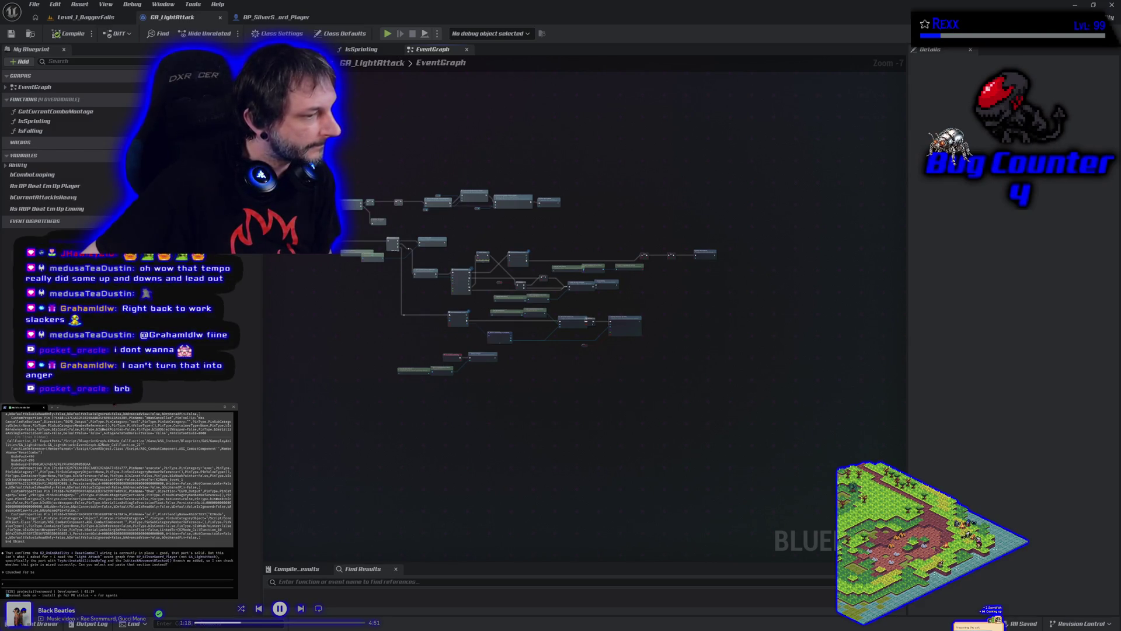
# Send BP_SilverSword_Player's top comment-block nodes to the assistant, inspect the server function, then return to GA_LightAttack.
pyautogui.click(272, 17)
pyautogui.scroll(-2, 230, 119)
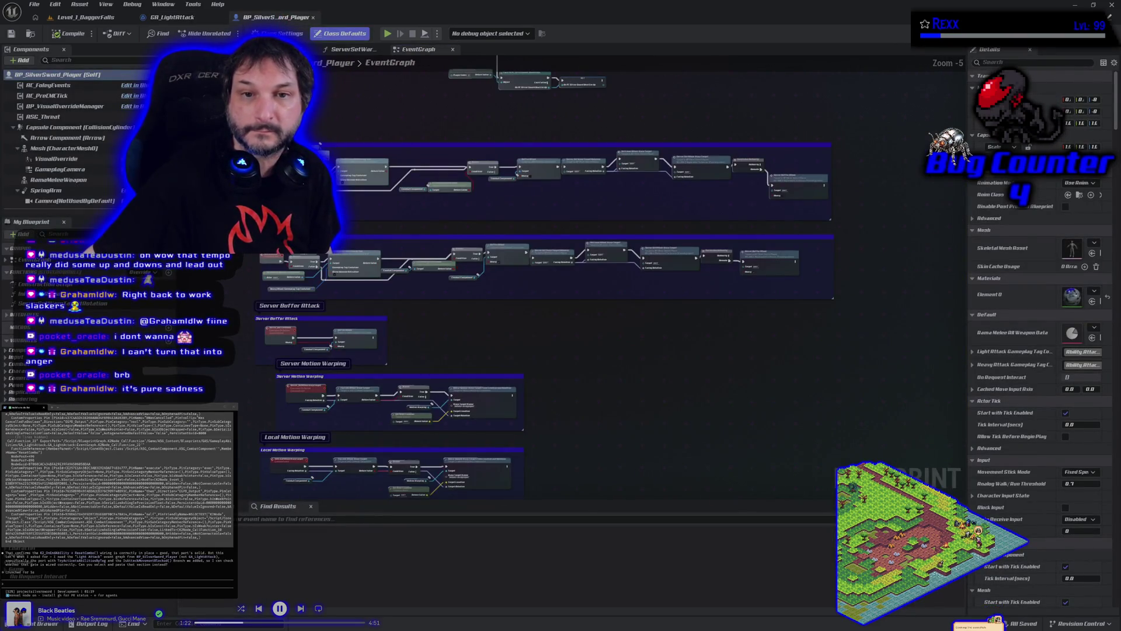
pyautogui.moveTo(319, 143)
pyautogui.mouseDown()
pyautogui.moveTo(409, 187)
pyautogui.moveTo(736, 198)
pyautogui.moveTo(839, 229)
pyautogui.mouseUp()
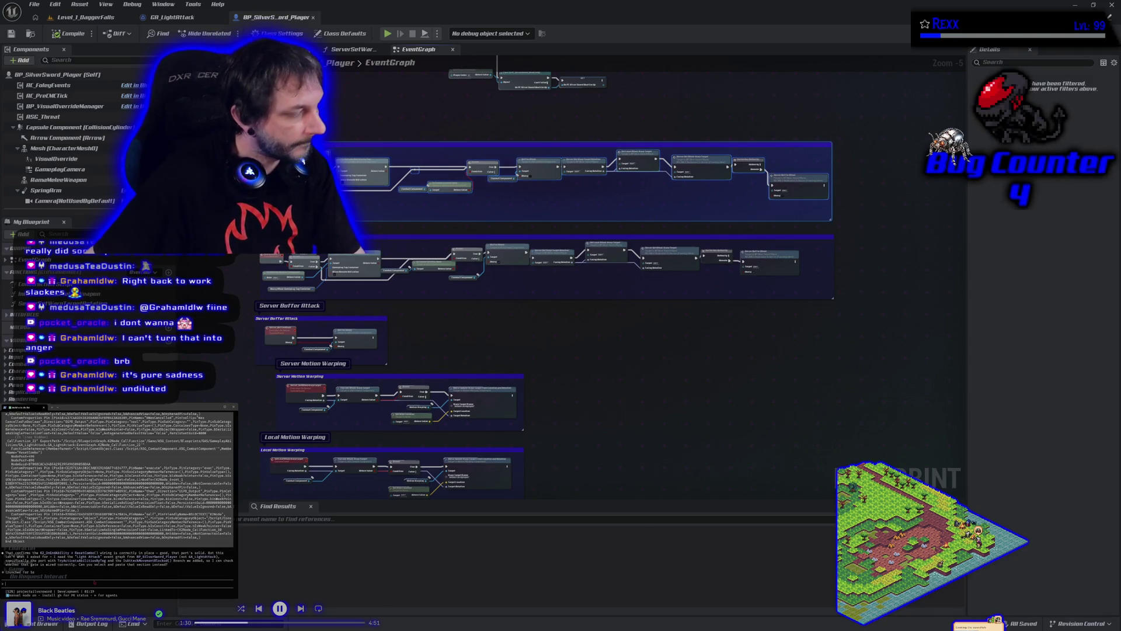
pyautogui.hotkey('ctrl', 'v')
pyautogui.click(95, 512)
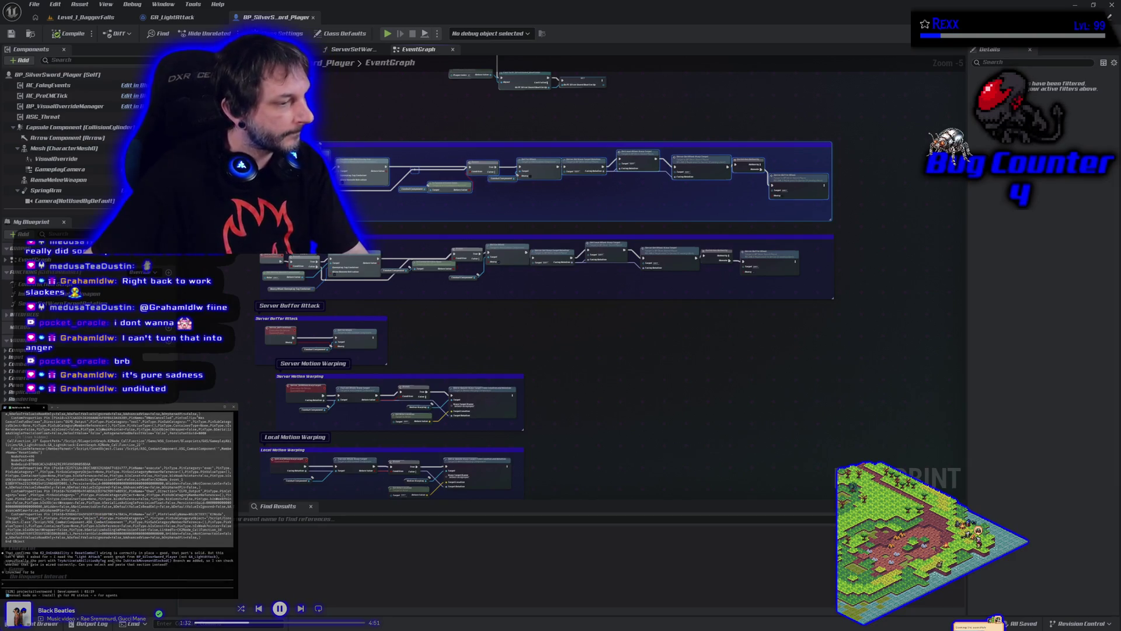
pyautogui.press('Return')
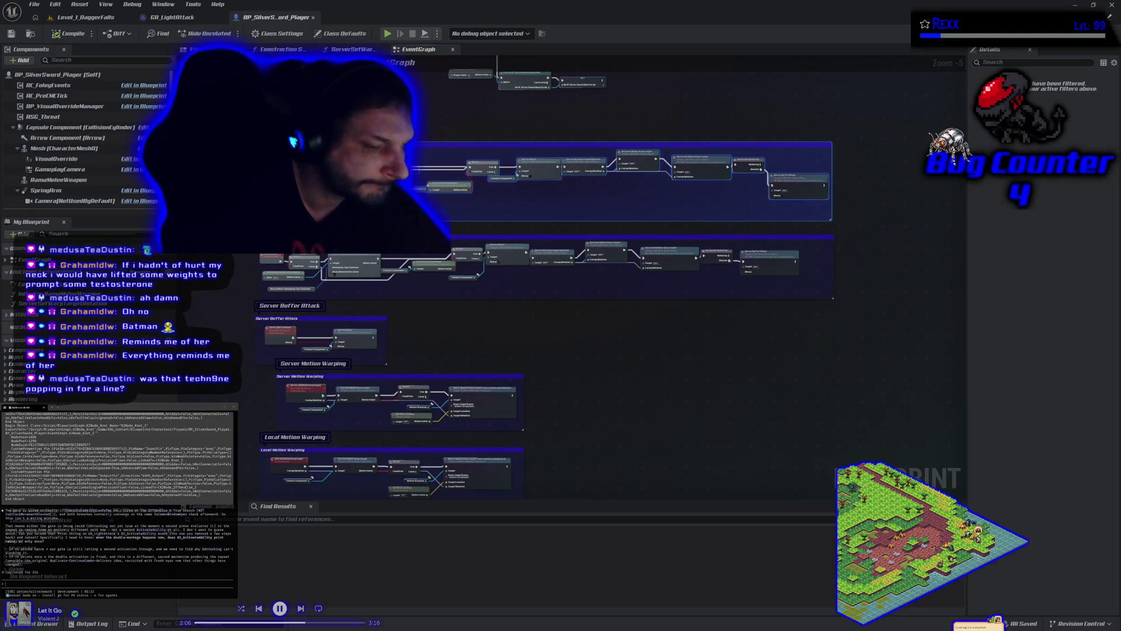
pyautogui.doubleClick(63, 304)
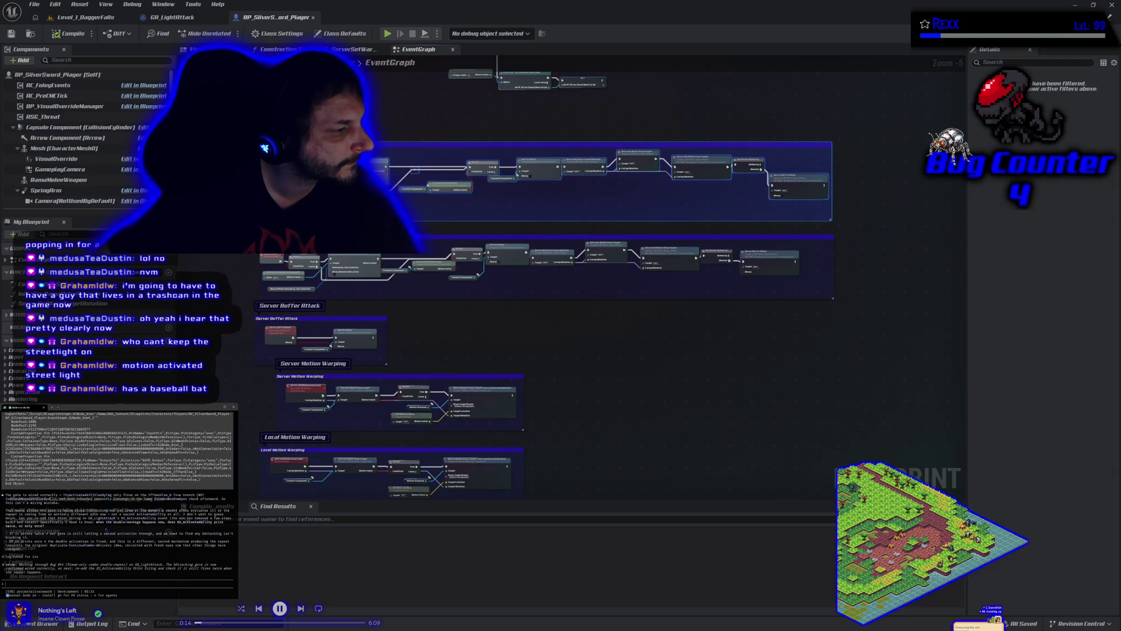
pyautogui.click(175, 21)
# Insert a Print String node into the execution wire just before the player Cast node.
pyautogui.scroll(4, 325, 261)
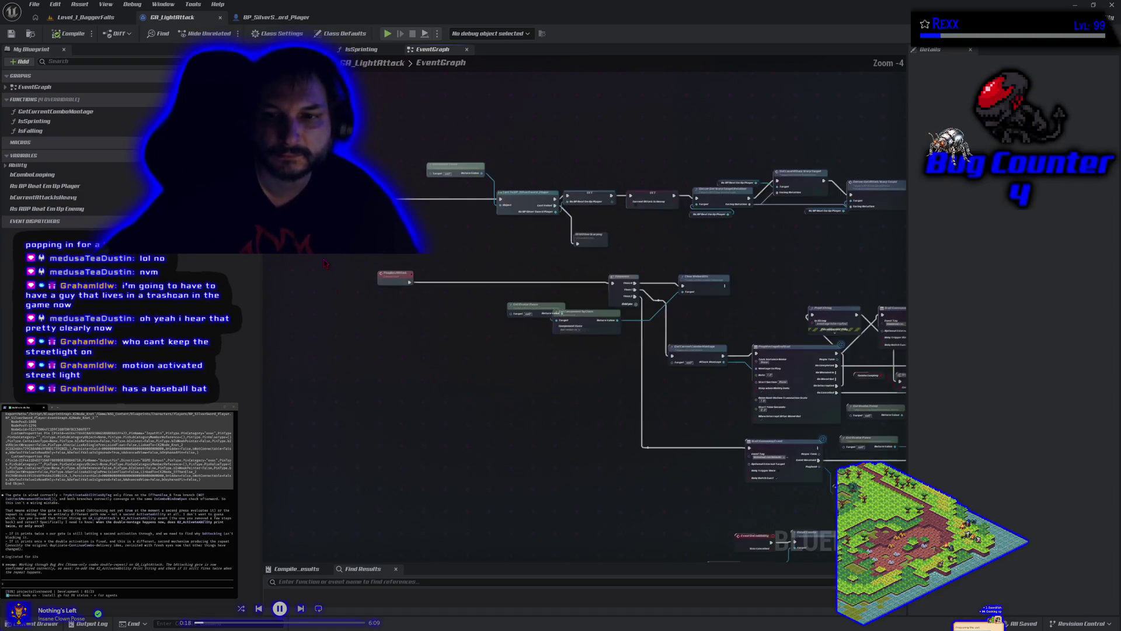
pyautogui.moveTo(497, 257); pyautogui.dragTo(460, 263)
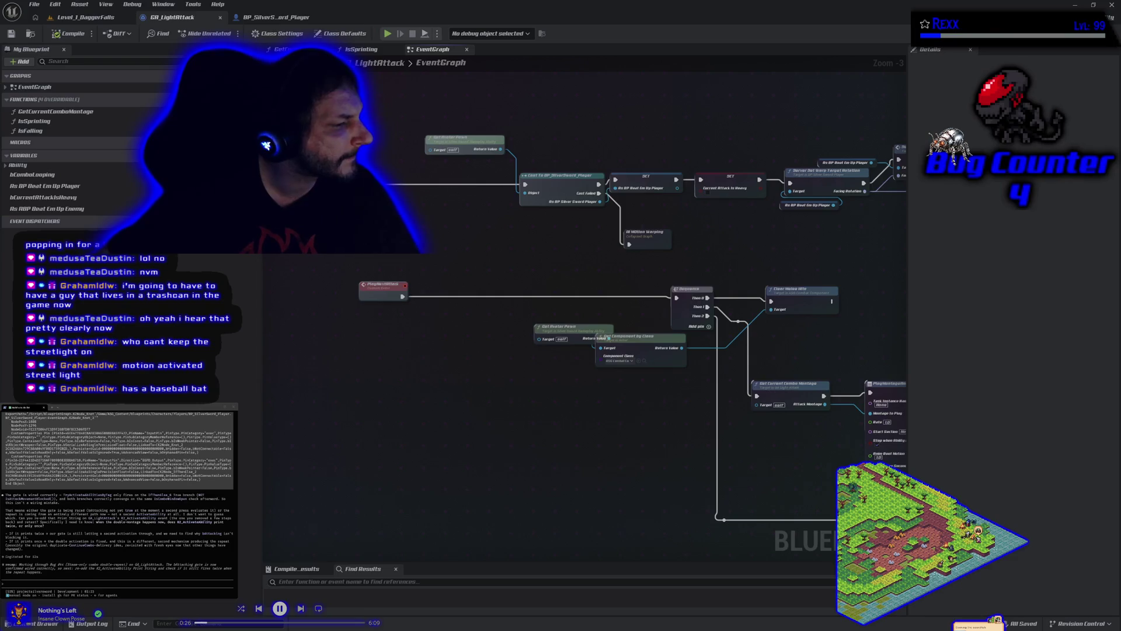
pyautogui.rightClick(402, 217)
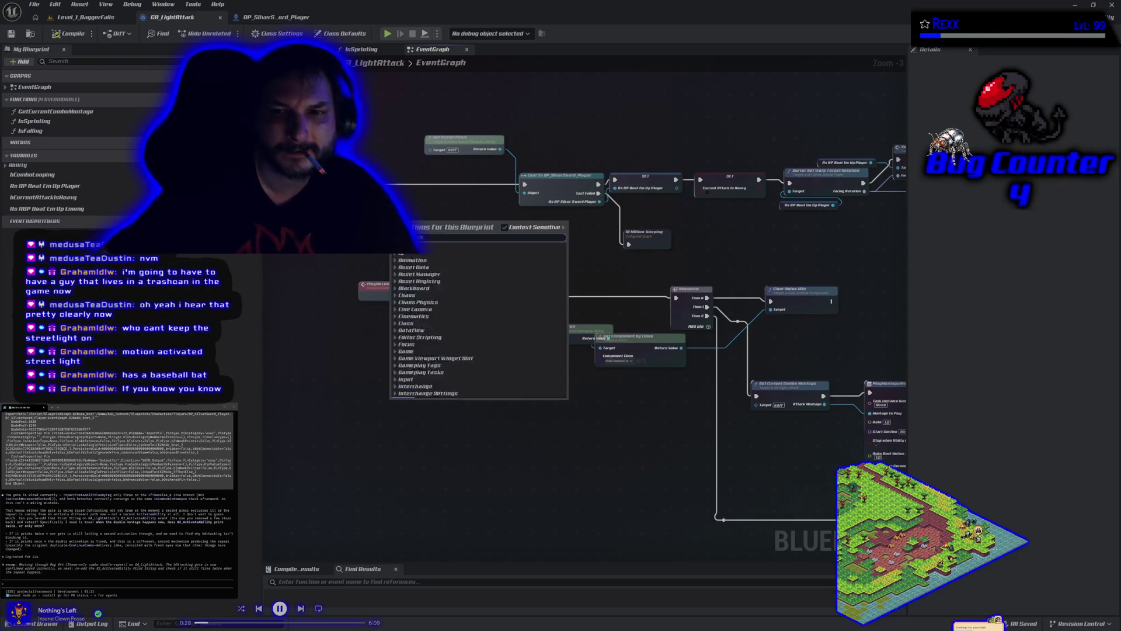
pyautogui.write('print strin')
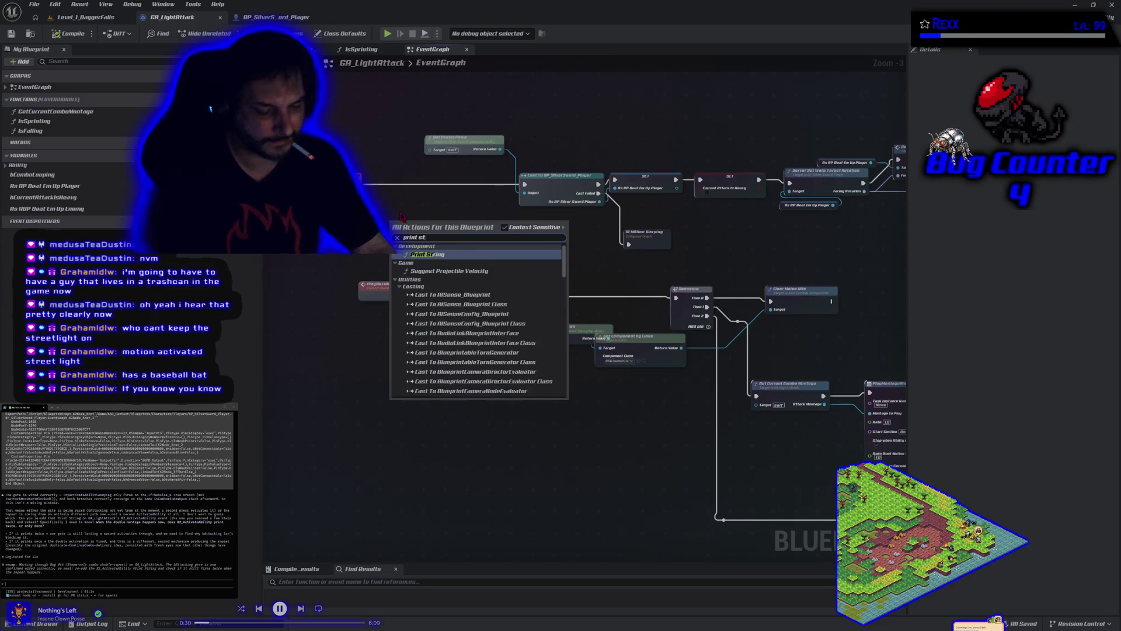
pyautogui.press('Return')
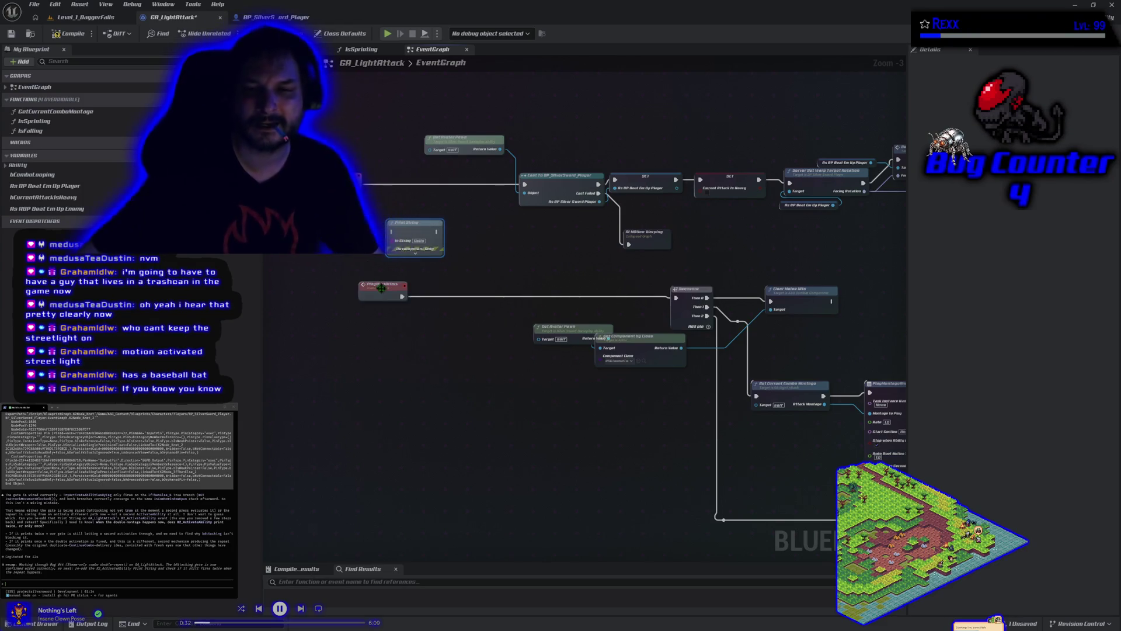
pyautogui.click(415, 253)
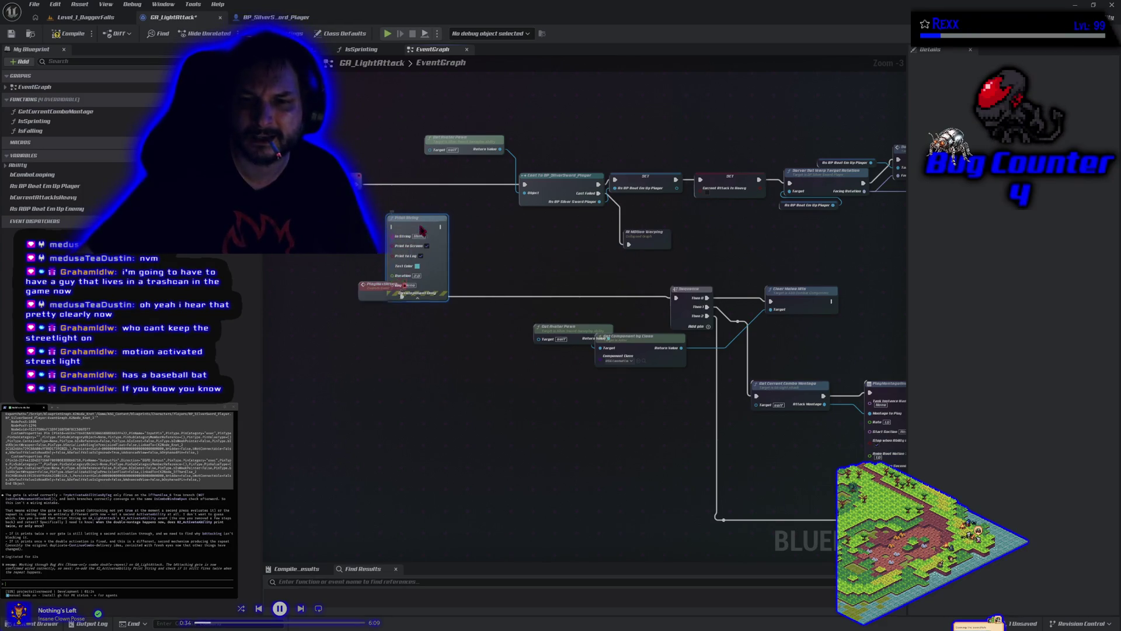
pyautogui.moveTo(420, 235); pyautogui.dragTo(444, 188)
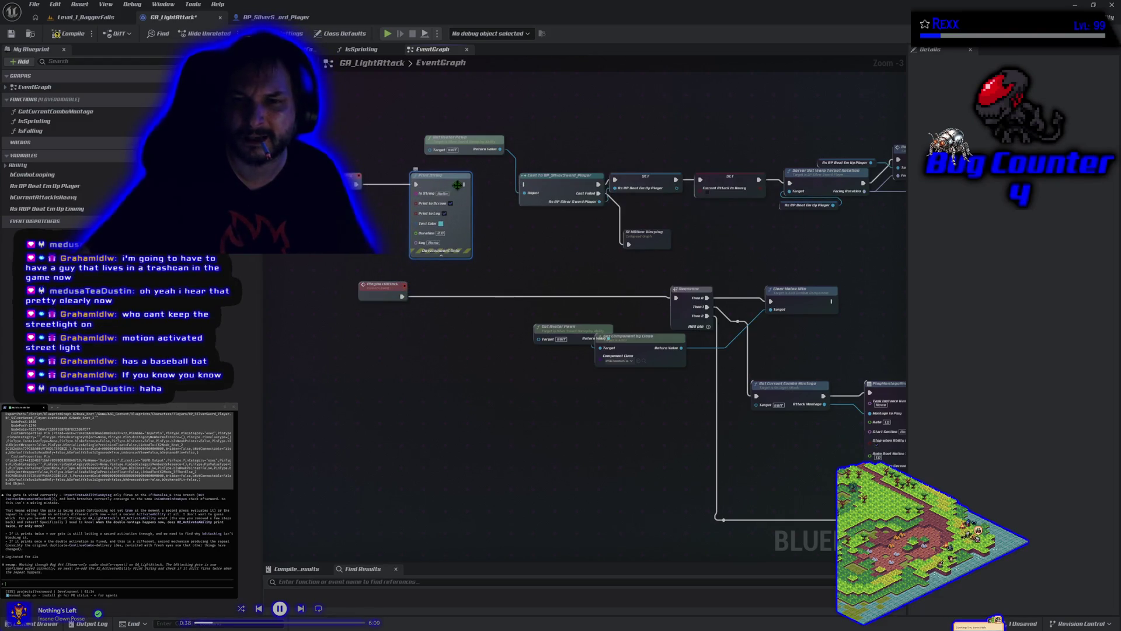
pyautogui.moveTo(464, 185)
pyautogui.mouseDown()
pyautogui.moveTo(536, 191)
pyautogui.moveTo(526, 185)
pyautogui.mouseUp()
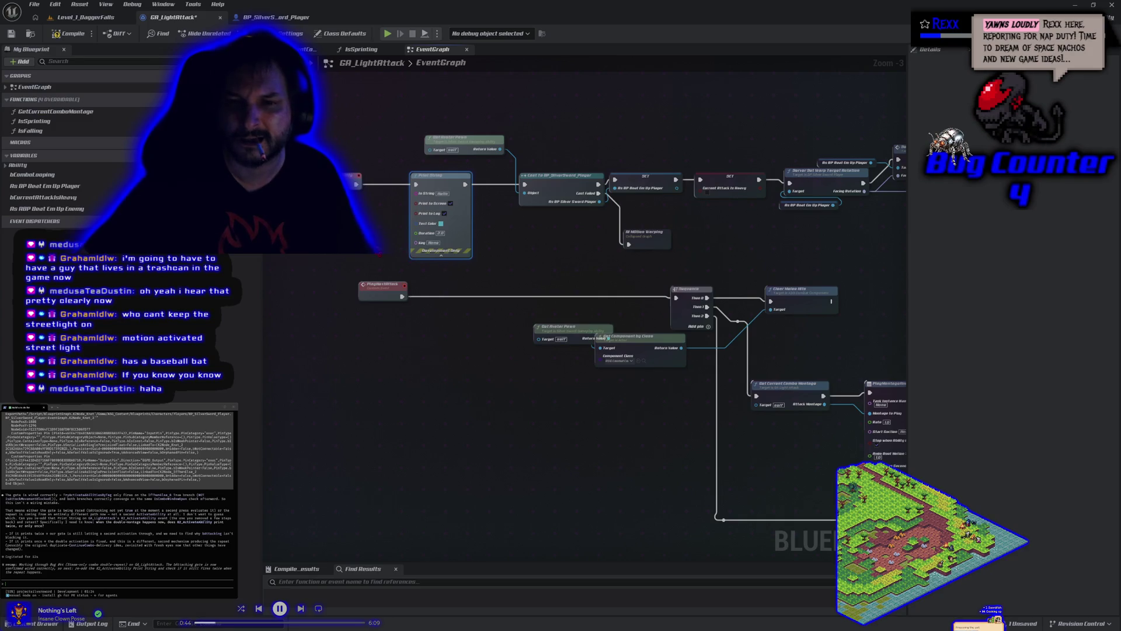
# Wire a Get Display Name string into Print String's In String pin, replacing Hello.
pyautogui.rightClick(289, 236)
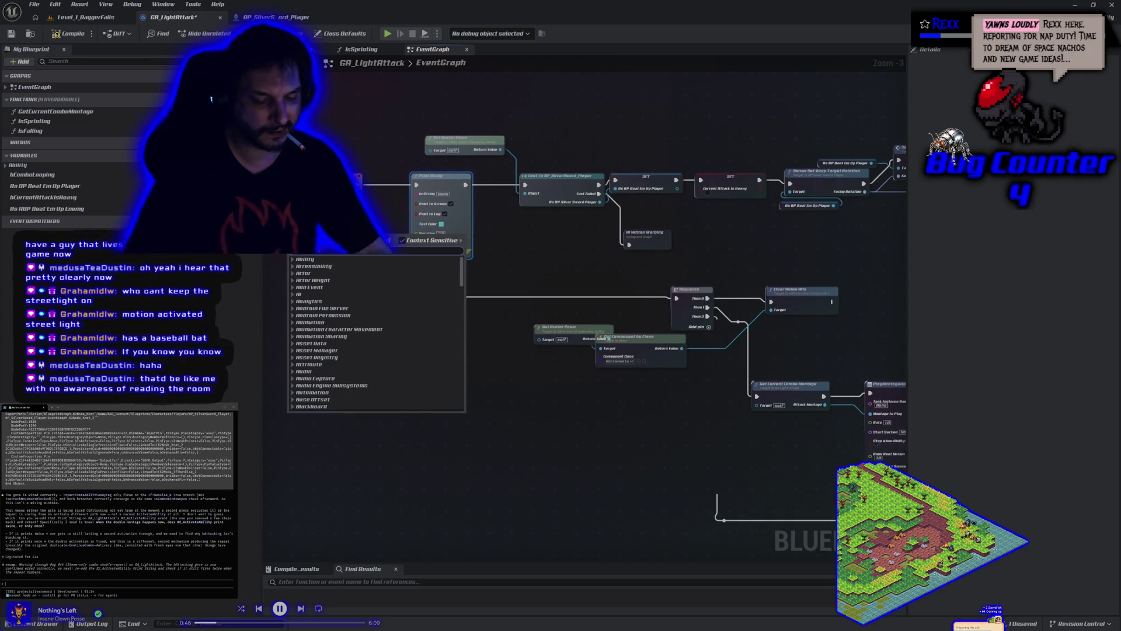
pyautogui.write('self')
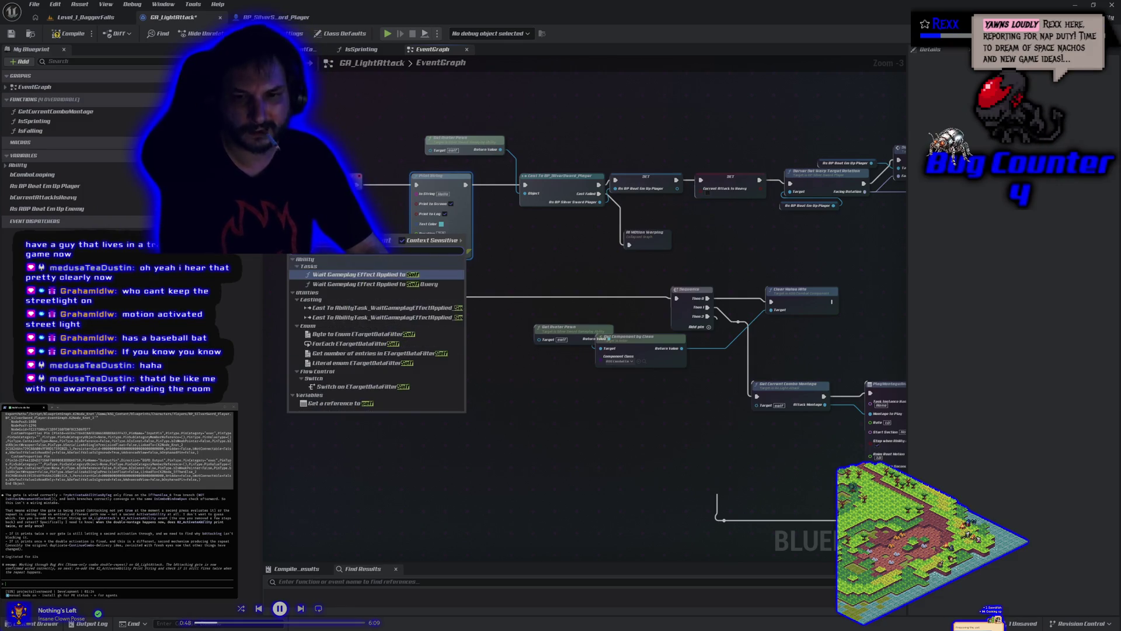
pyautogui.press('Escape')
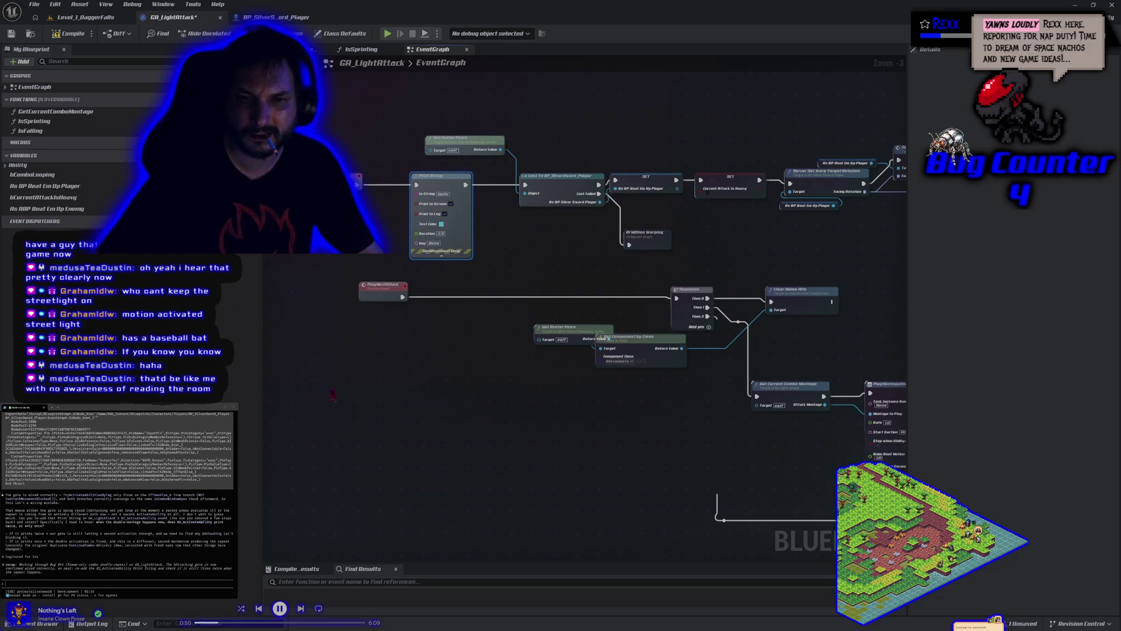
pyautogui.rightClick(310, 235)
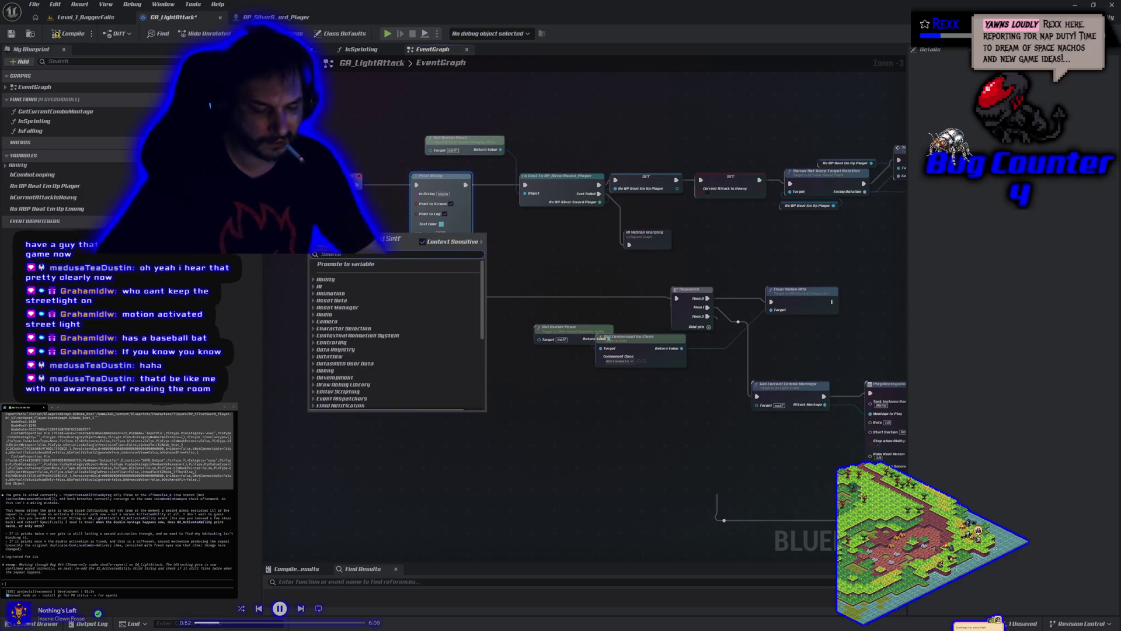
pyautogui.write('get display name')
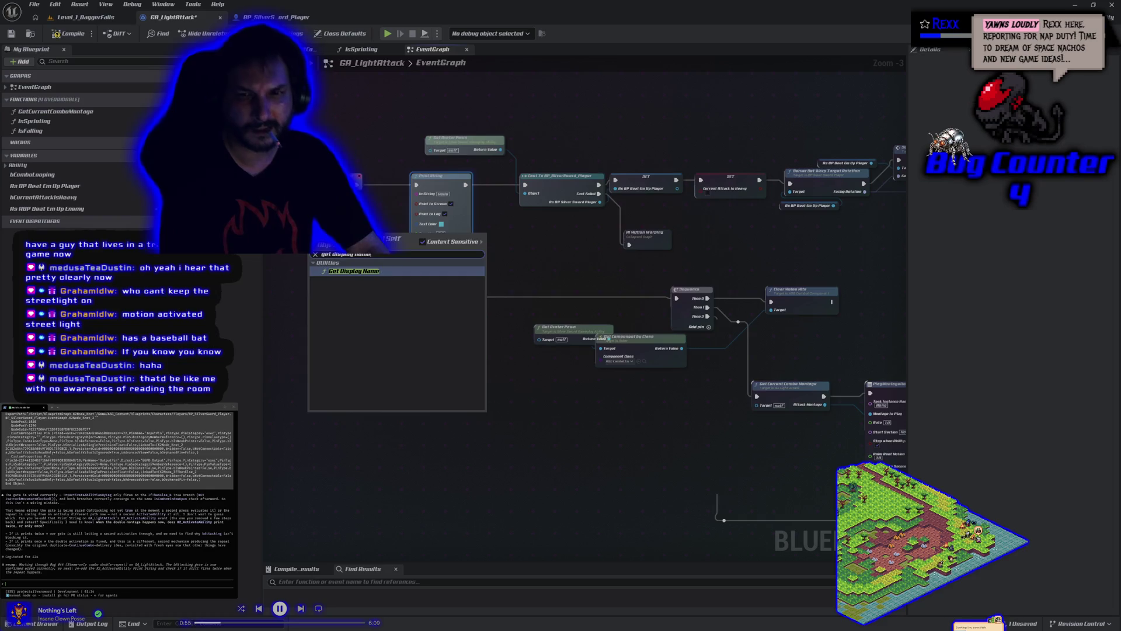
pyautogui.press('Escape')
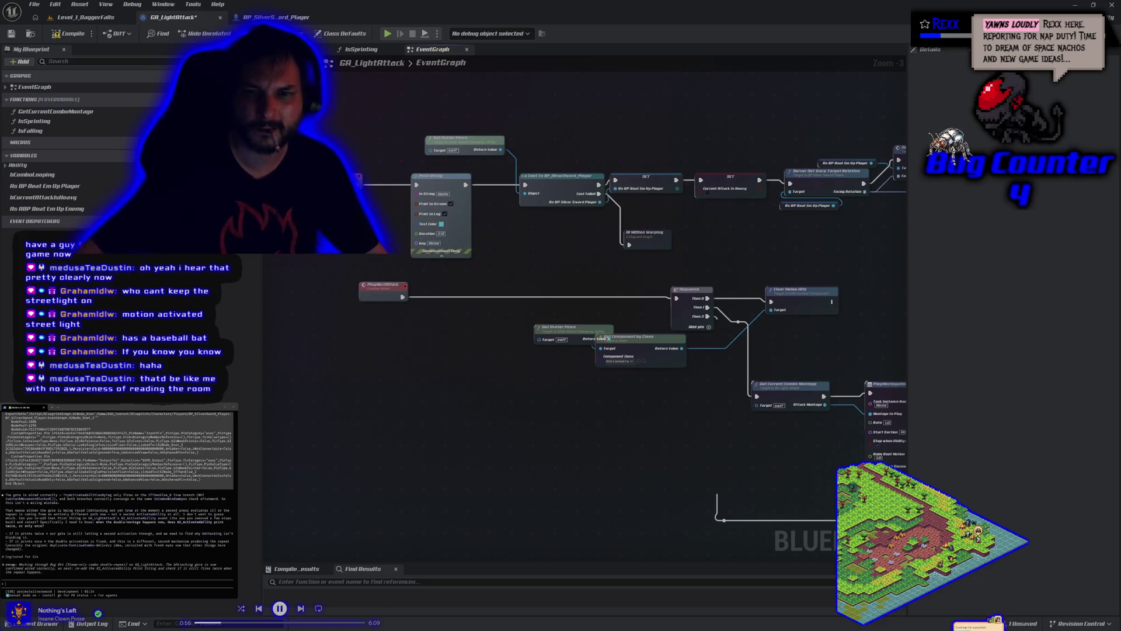
pyautogui.moveTo(357, 181); pyautogui.dragTo(416, 193)
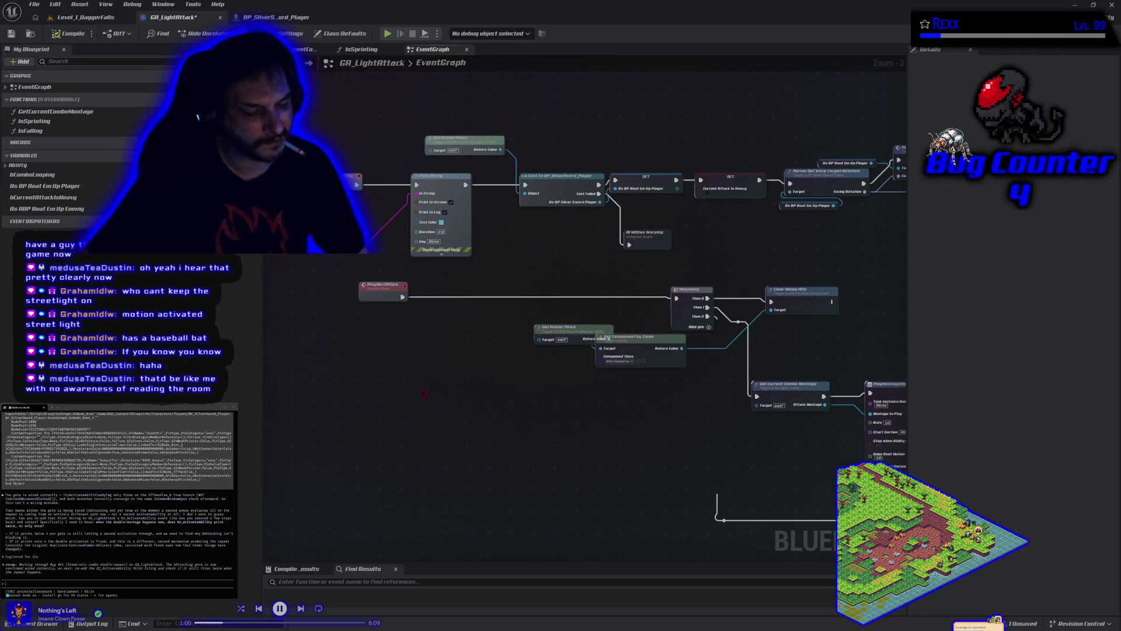
pyautogui.scroll(-1, 418, 387)
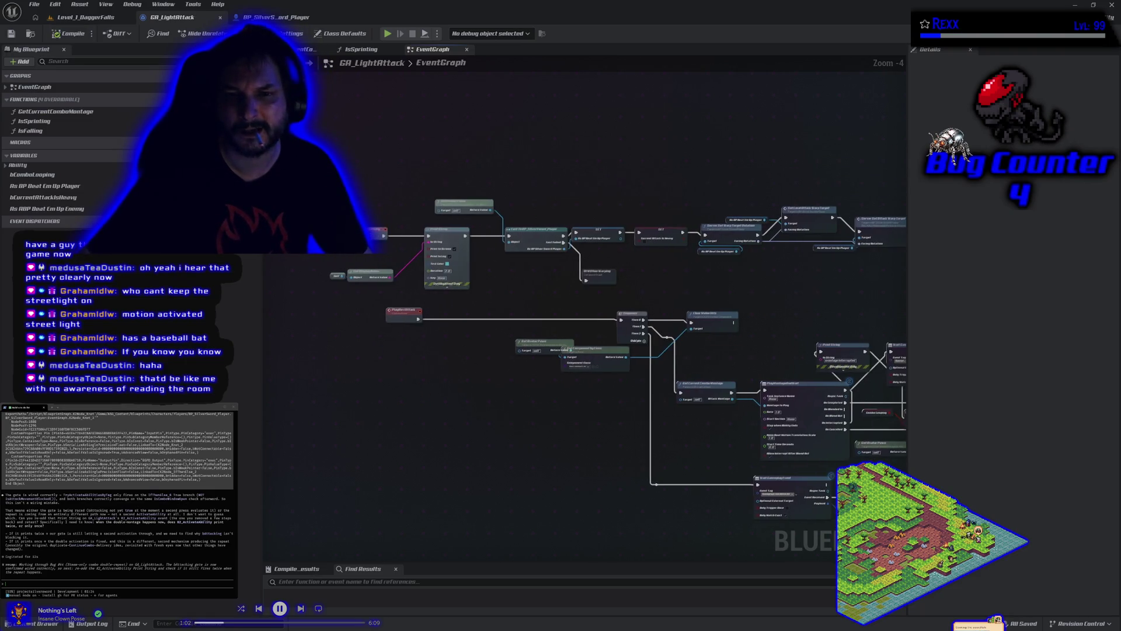
pyautogui.moveTo(272, 174); pyautogui.dragTo(609, 302)
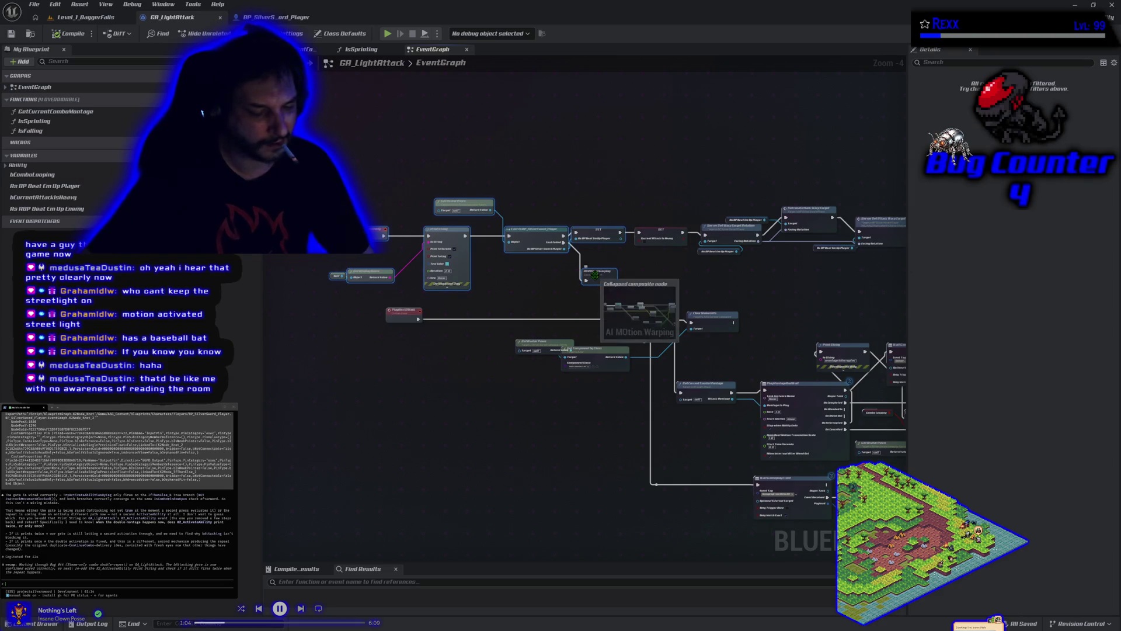
pyautogui.click(374, 175)
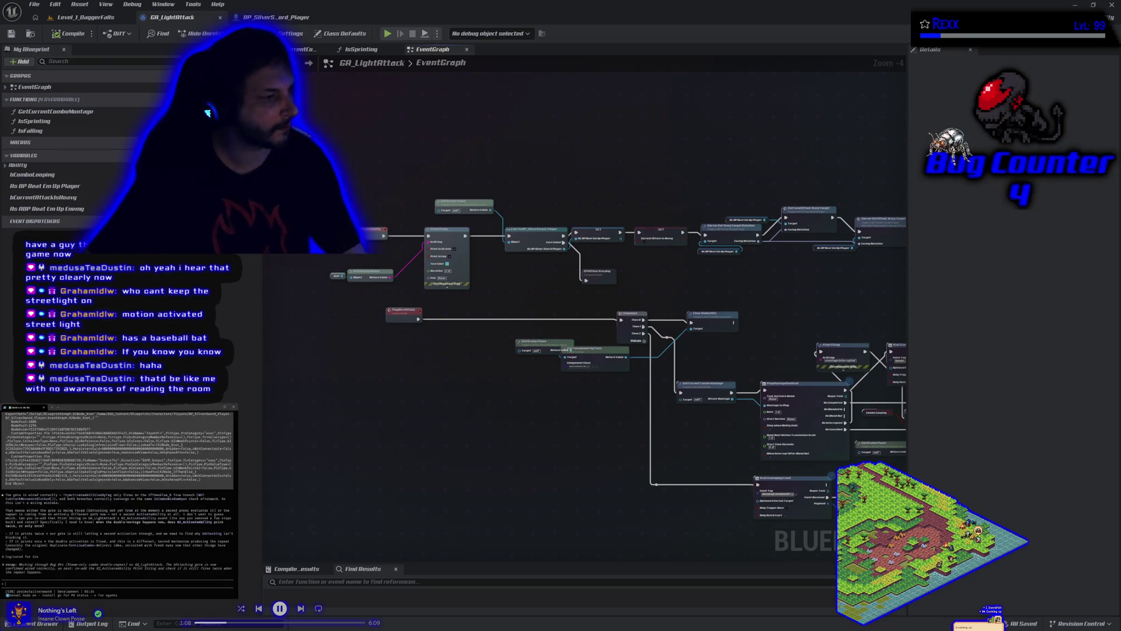
pyautogui.hotkey('ctrl', 'v')
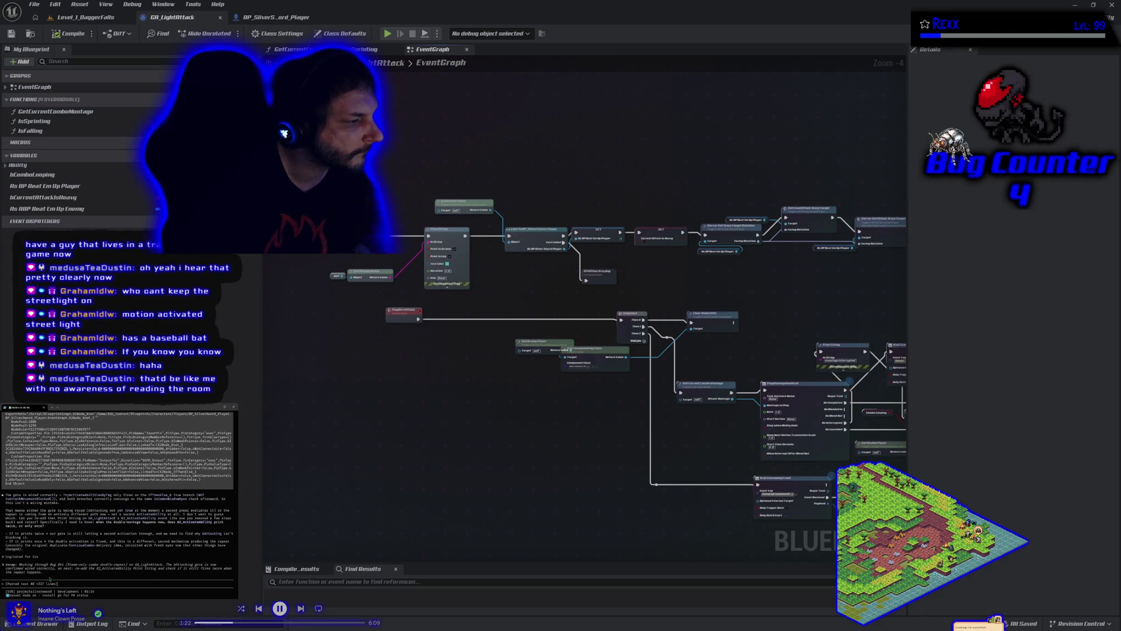
pyautogui.press('Return')
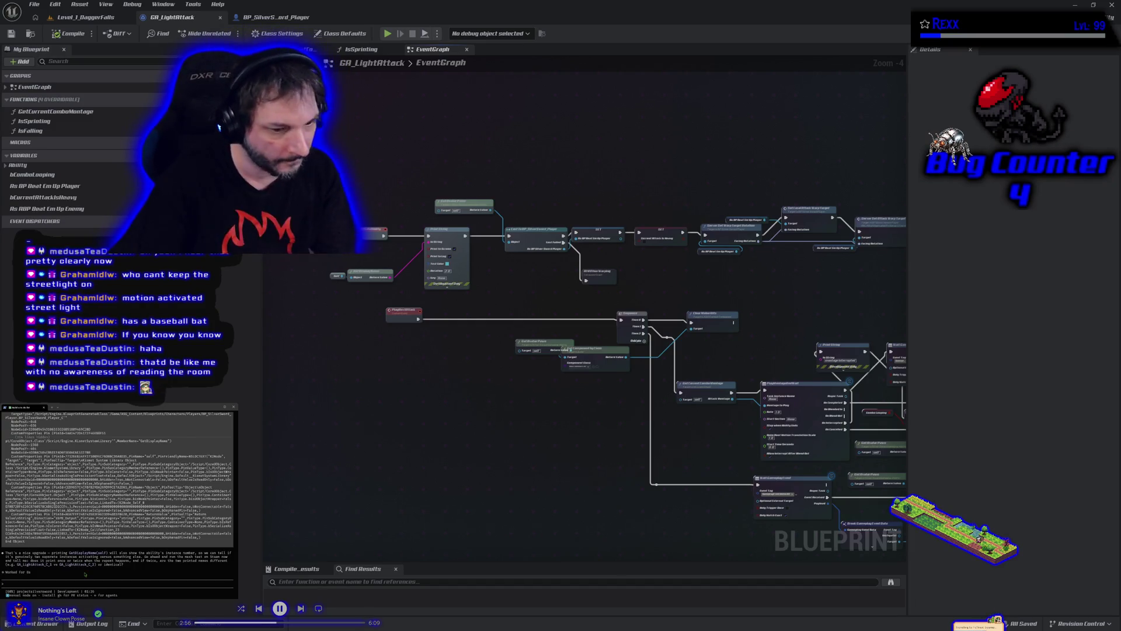
pyautogui.click(108, 17)
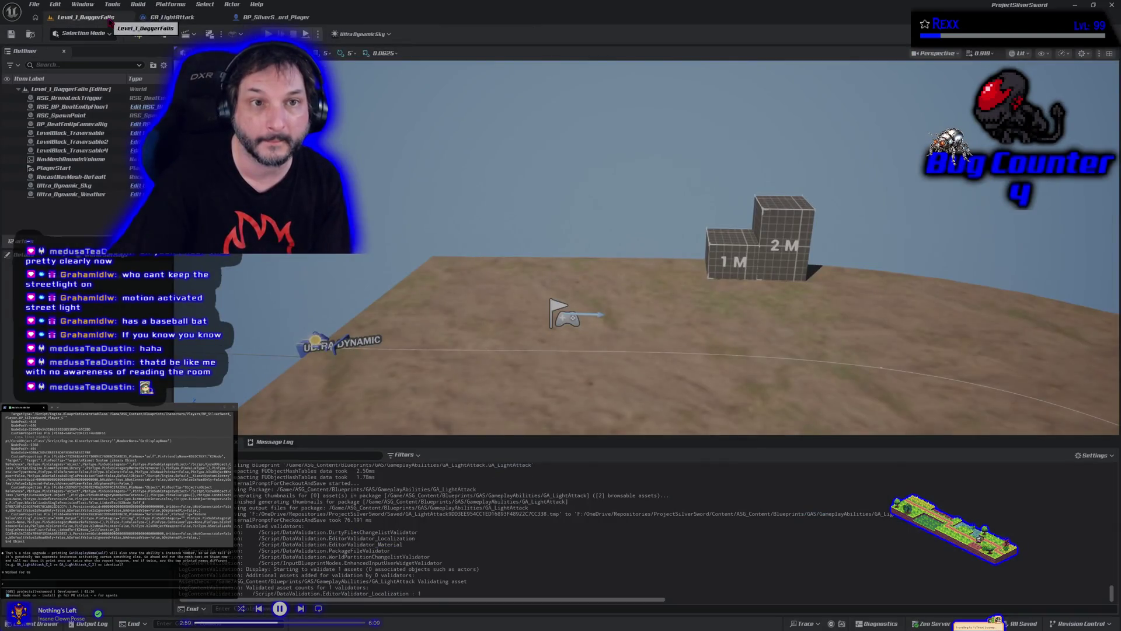
# Package the Windows build from Level_1_DaggerFalls and upload it to Steam, closing the console when done.
pyautogui.click(170, 5)
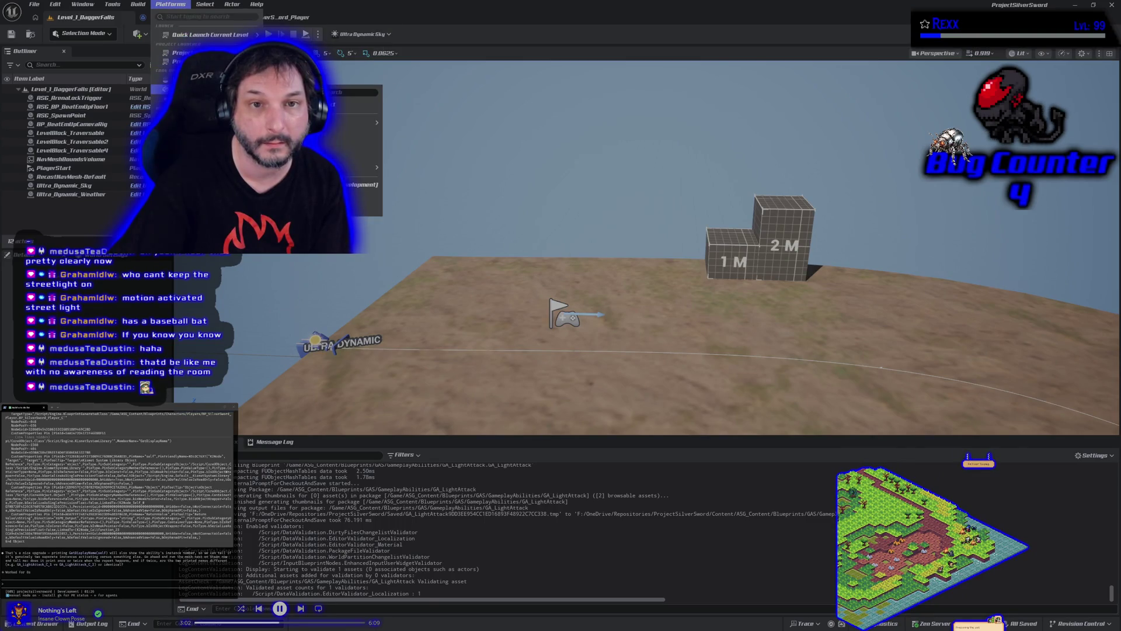
pyautogui.press('Escape')
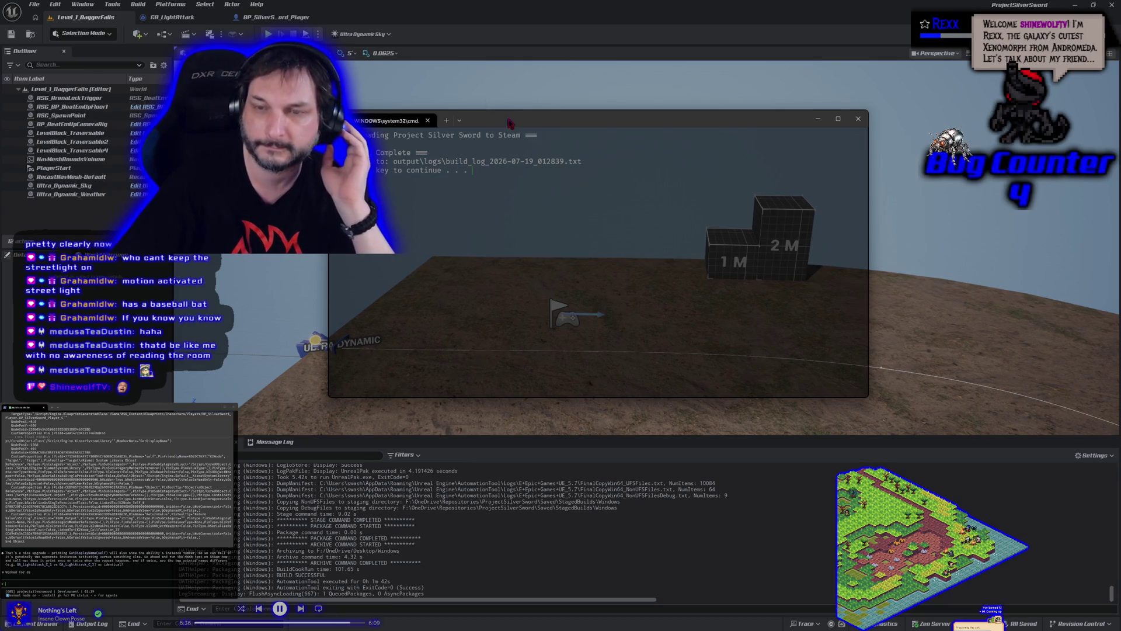
pyautogui.press('Return')
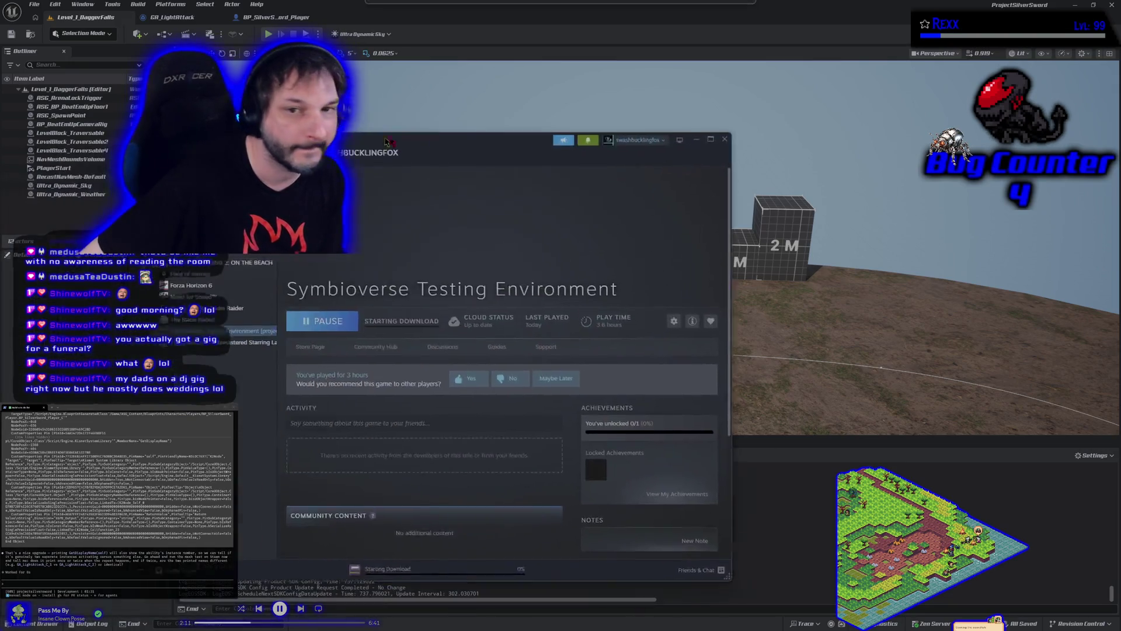
# Close the Unreal Editor so Steam can finish the Symbioverse Testing Environment download.
pyautogui.click(1109, 5)
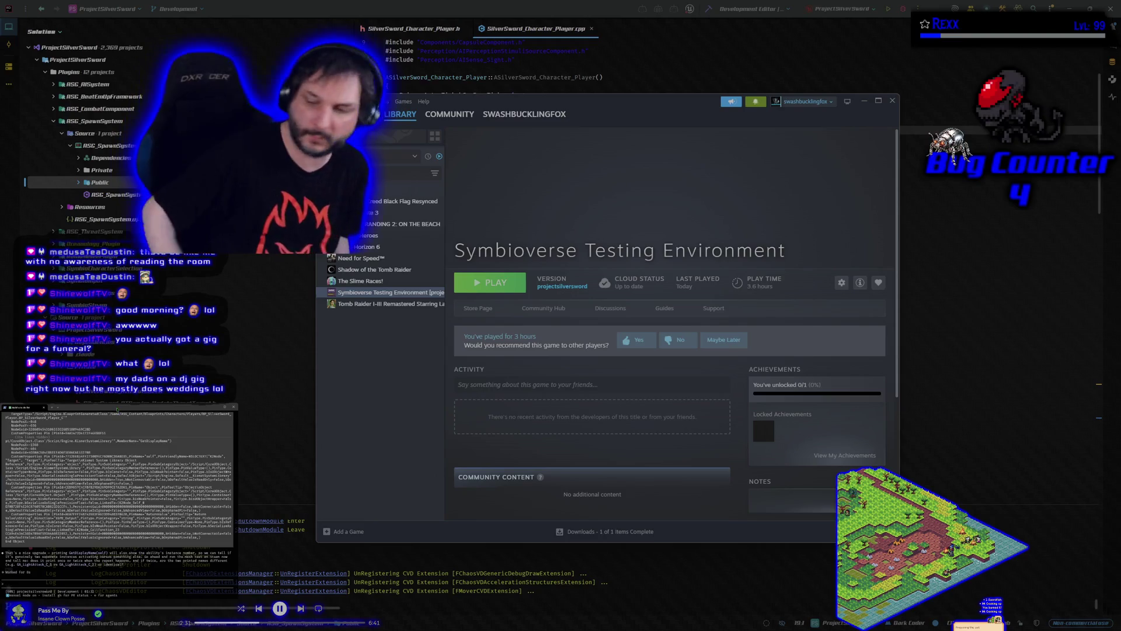
# Launch Symbioverse Testing Environment with PLAY from its Steam library page.
pyautogui.click(491, 286)
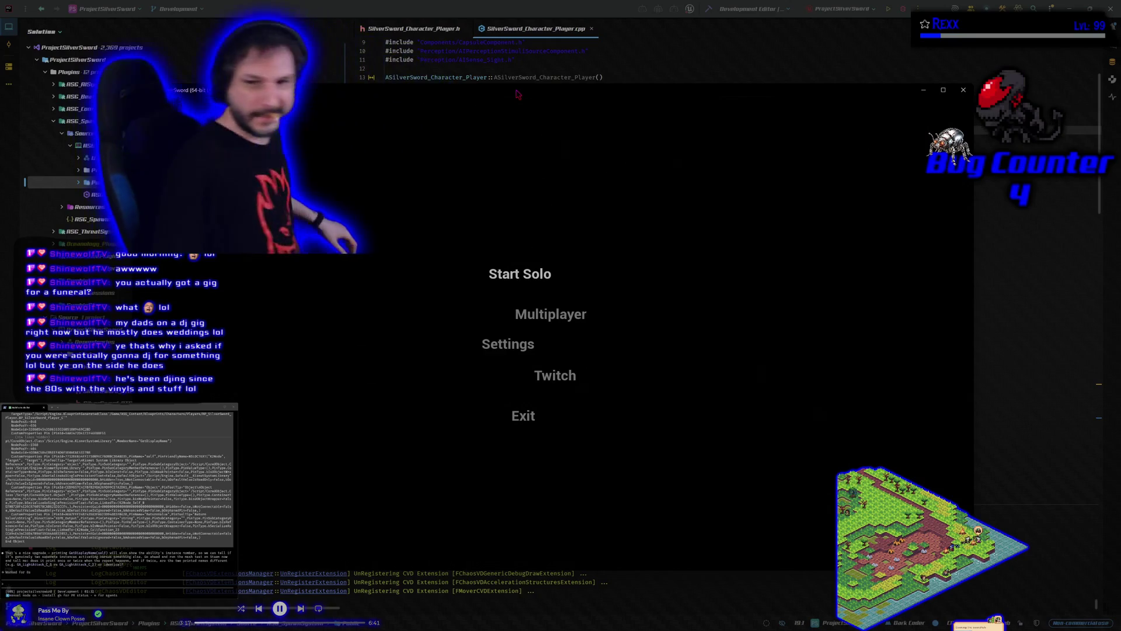
# Join the listed multiplayer session as the Blue character, play briefly, then quit with Alt+F4.
pyautogui.click(559, 314)
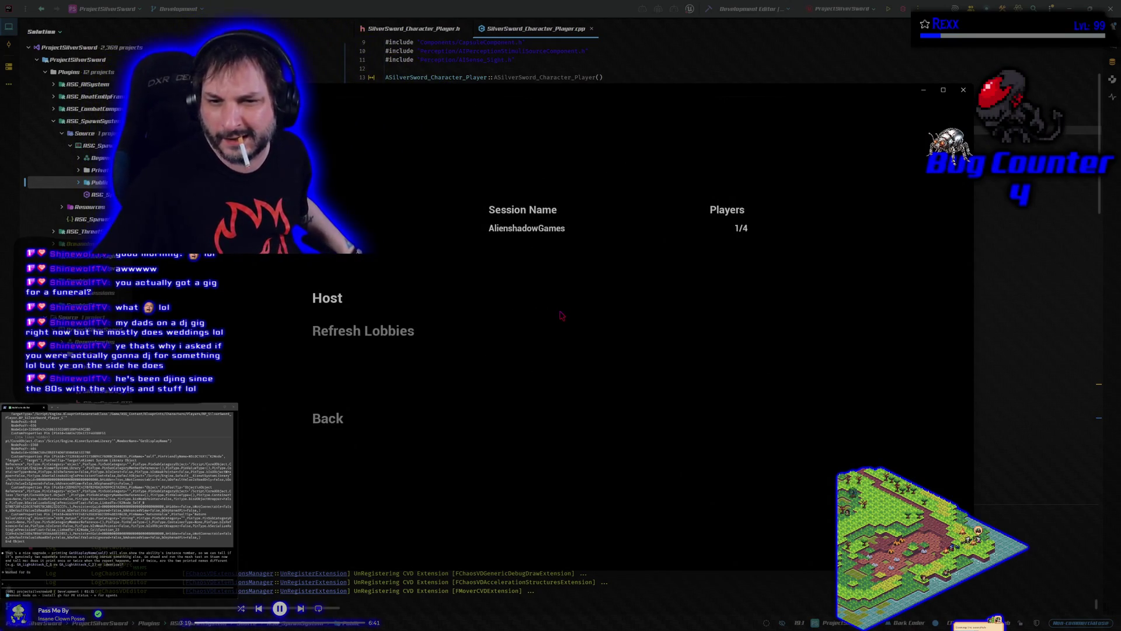
pyautogui.click(543, 231)
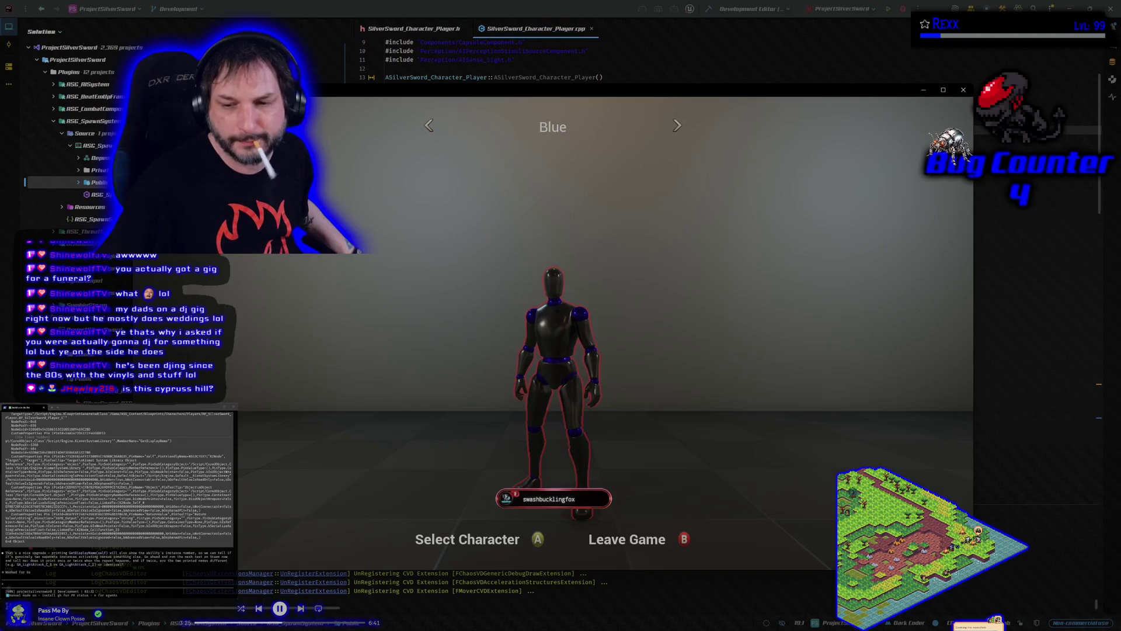
pyautogui.press('Return')
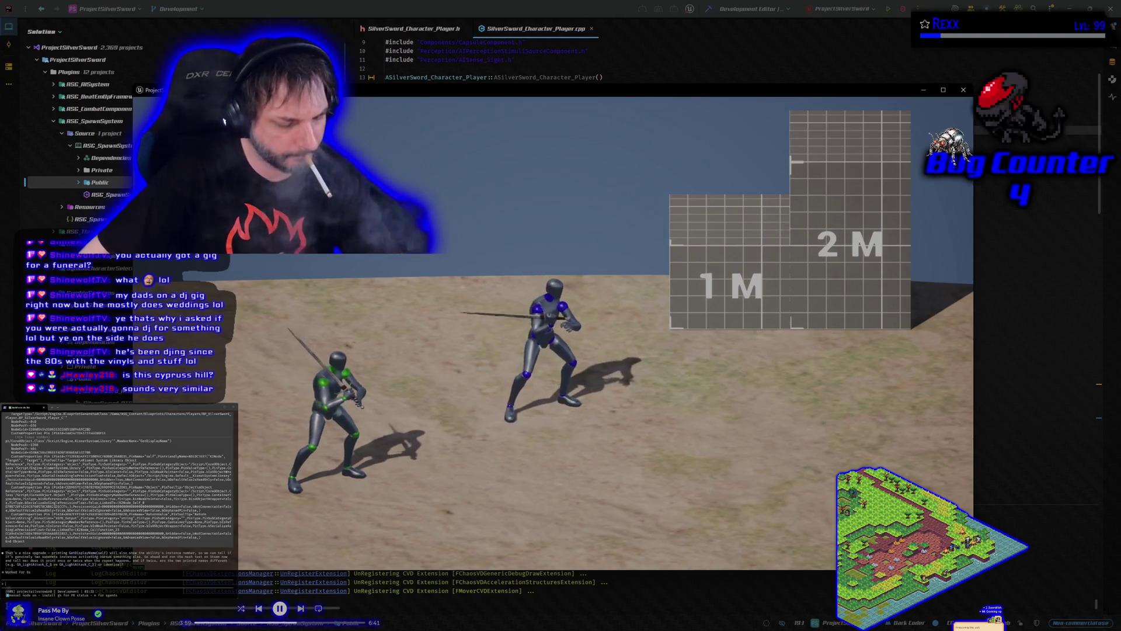
pyautogui.hotkey('alt', 'F4')
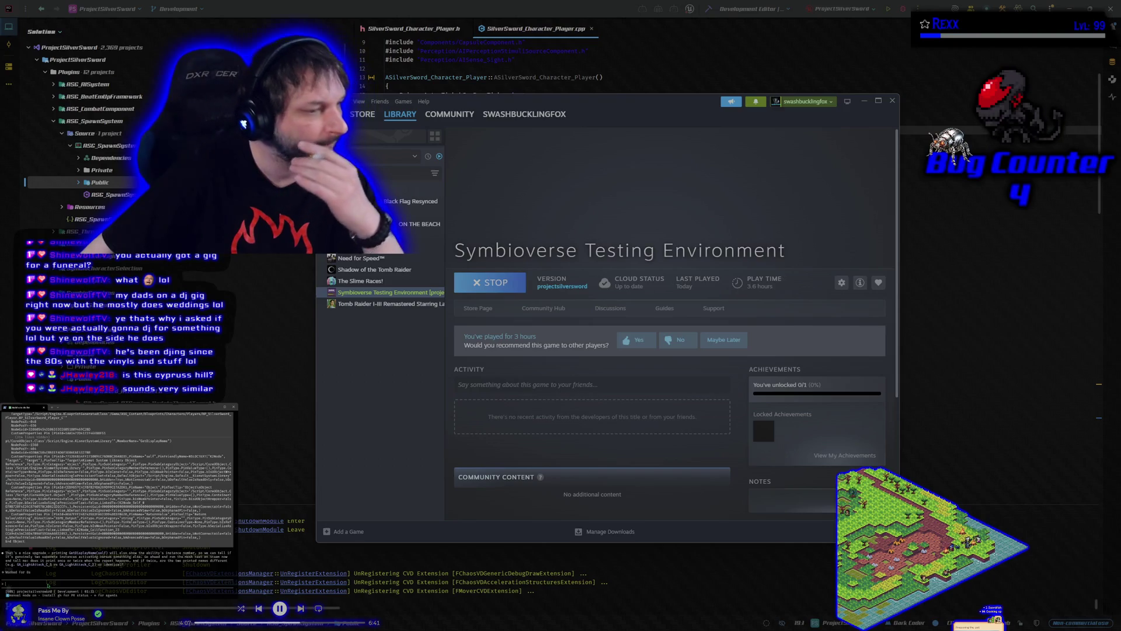
# Send 'cad pg' to the terminal agent, then view Symbioverse Testing Environment's installed files in Steam Properties.
pyautogui.write('can i paste you the log')
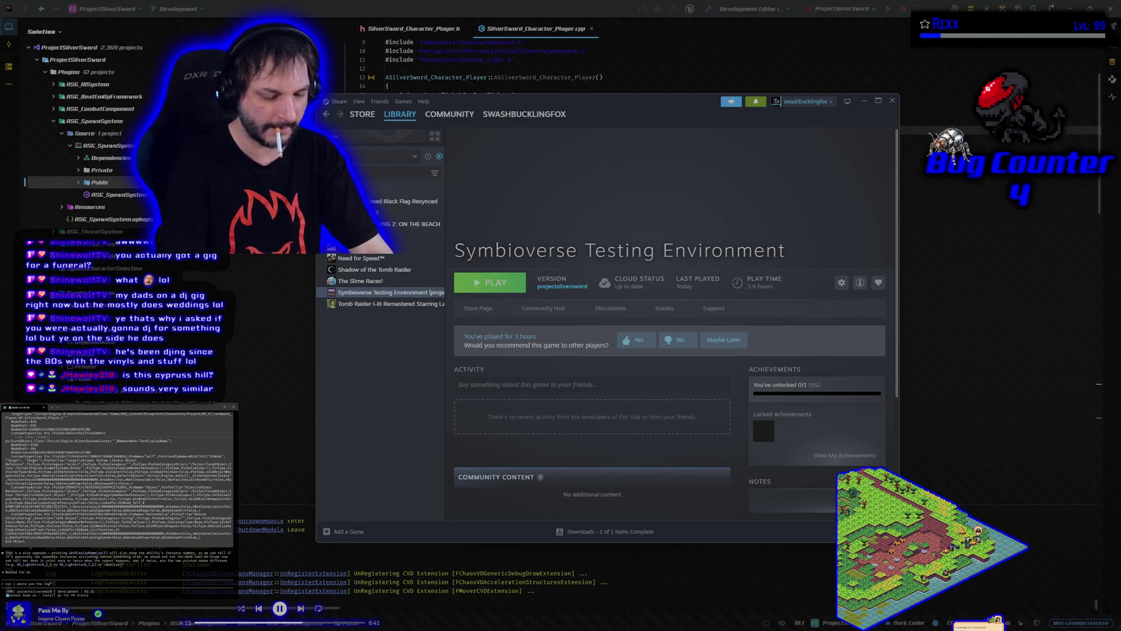
pyautogui.write('d pd')
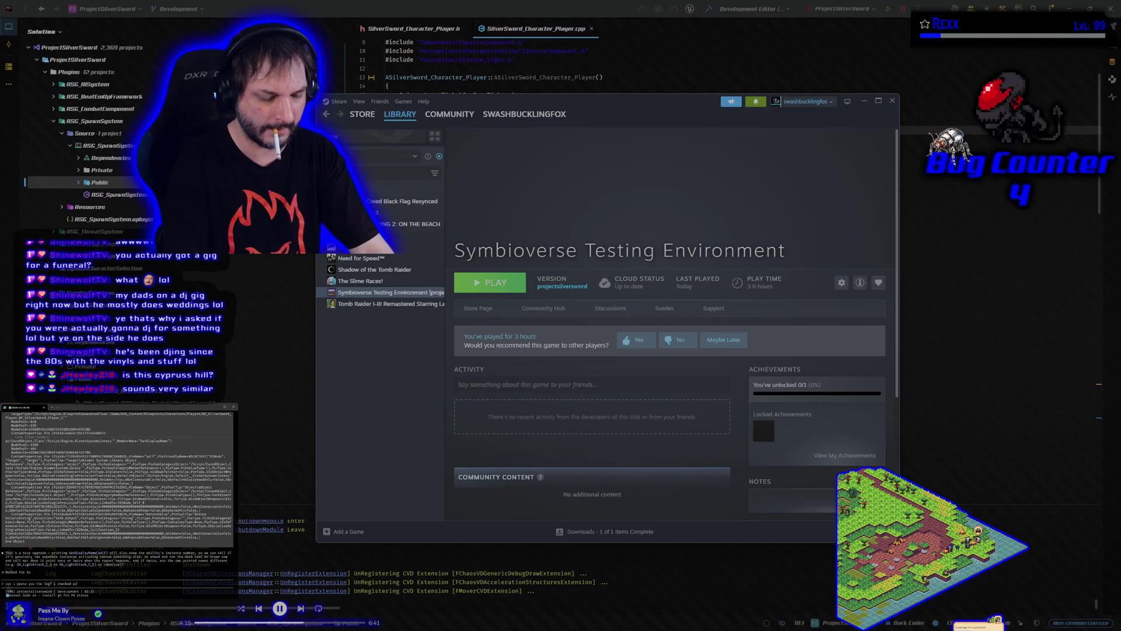
pyautogui.write('g')
pyautogui.press('Return')
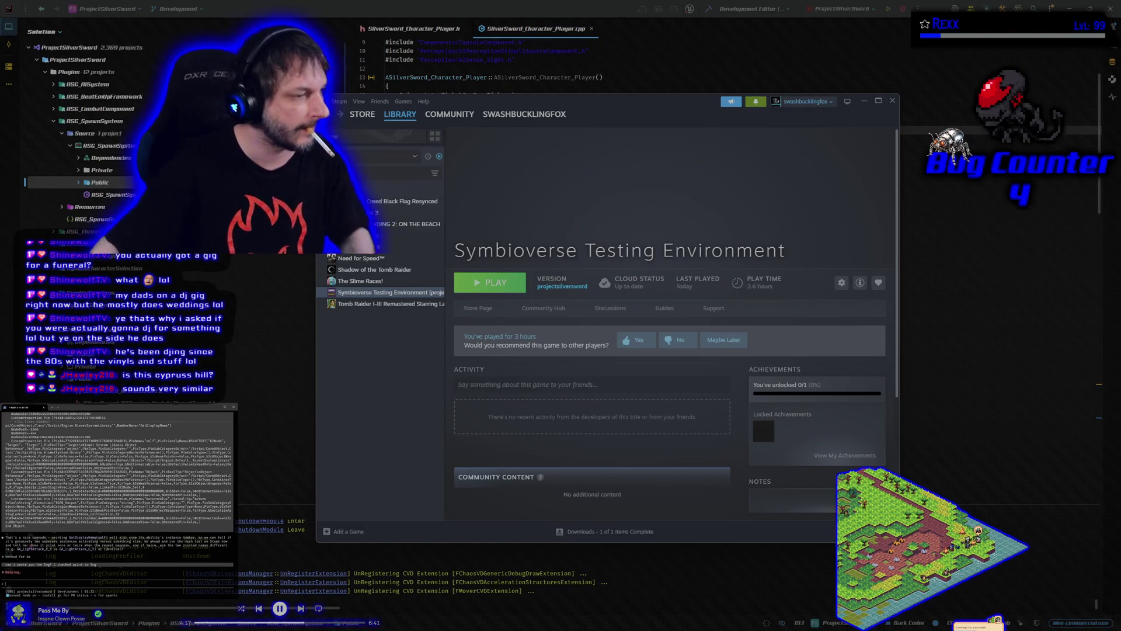
pyautogui.rightClick(367, 292)
pyautogui.moveTo(395, 338)
pyautogui.click(396, 359)
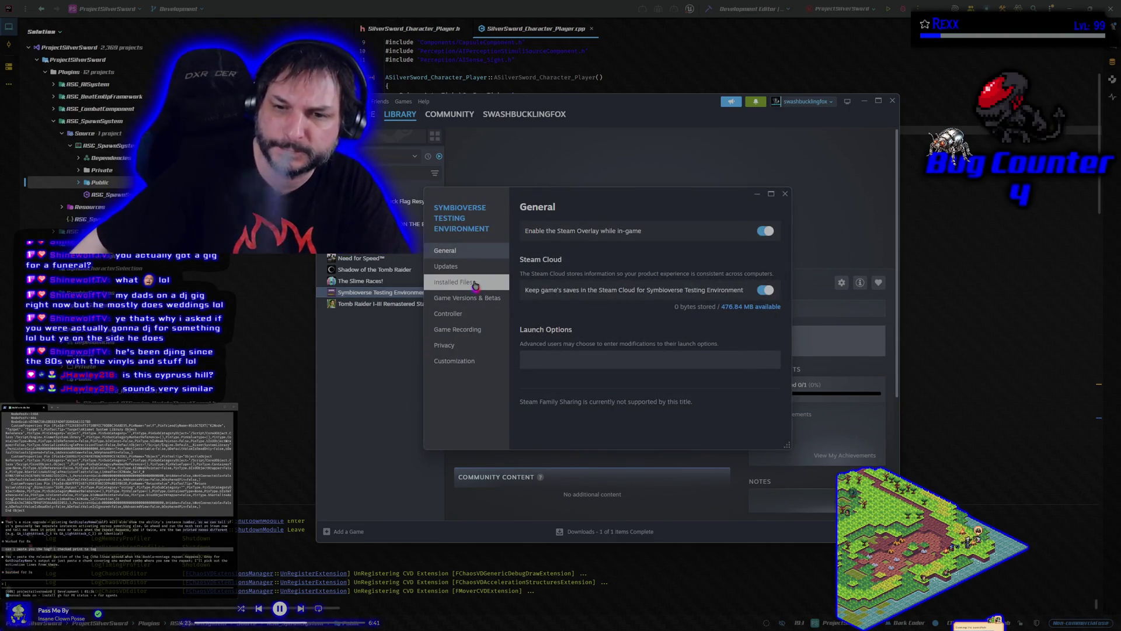
pyautogui.click(475, 284)
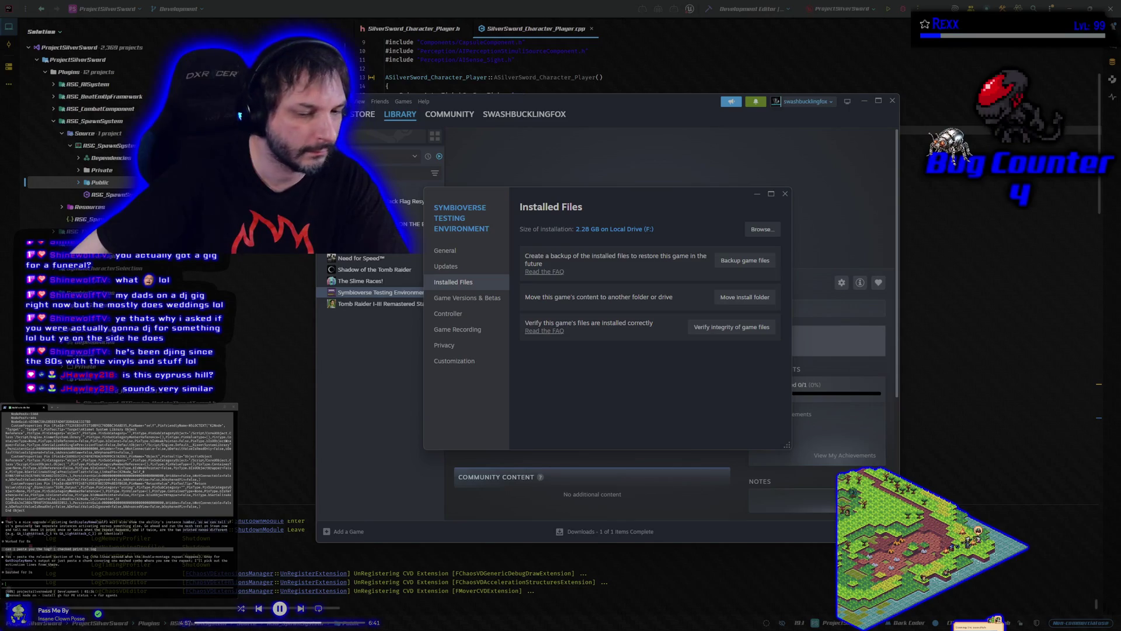
# Paste the log file path to the terminal agent and allow its file reads.
pyautogui.hotkey('ctrl', 'v')
pyautogui.press('Return')
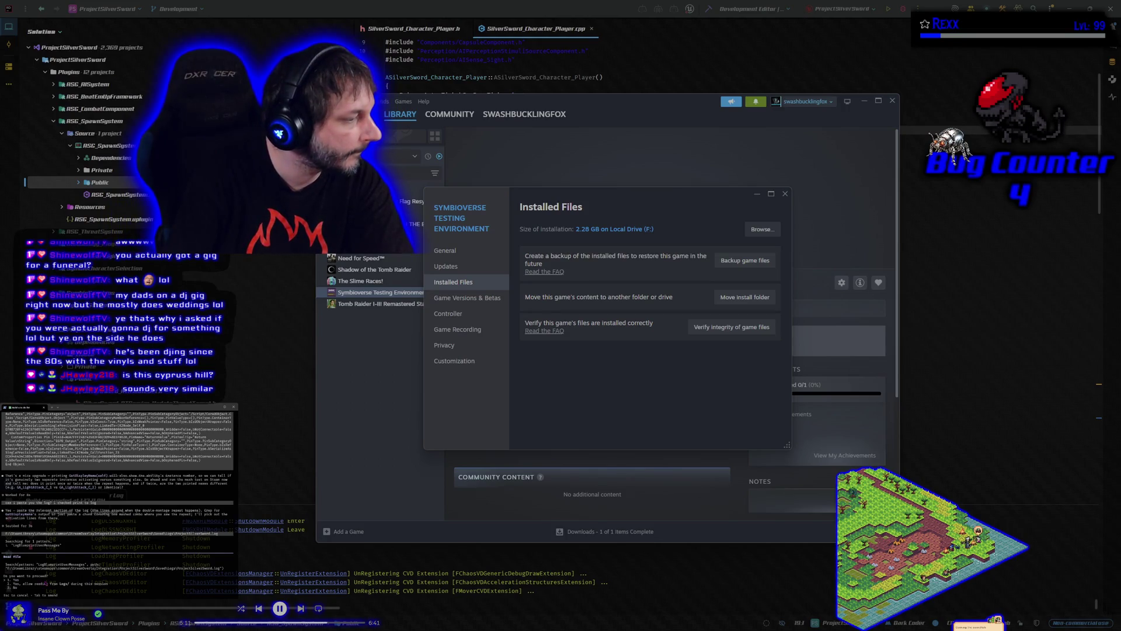
pyautogui.press('Return')
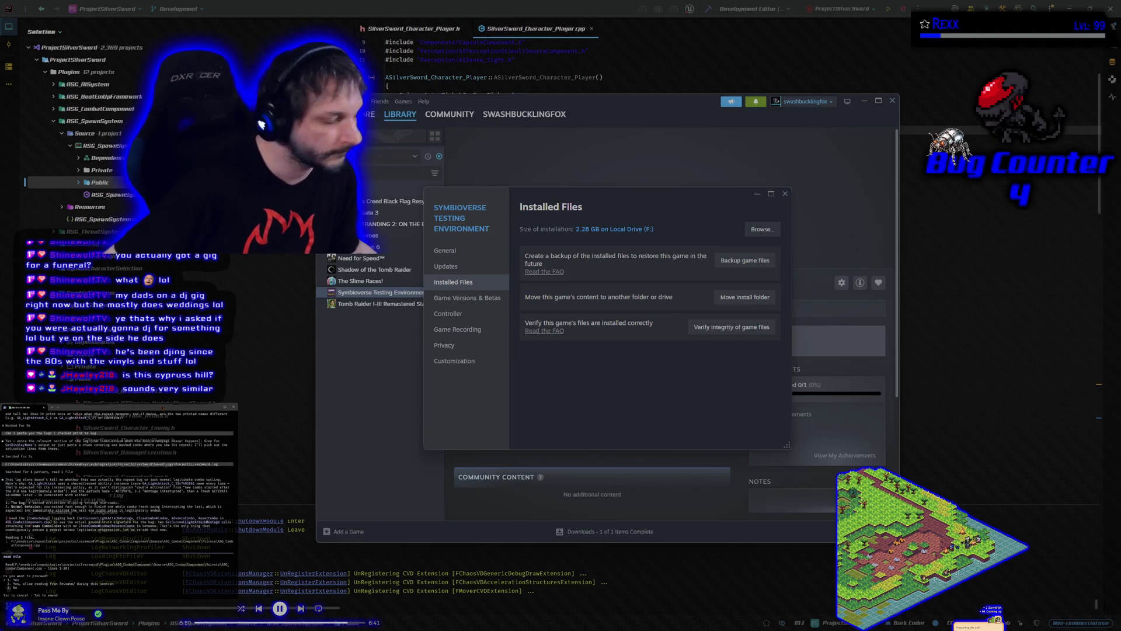
pyautogui.press('Return')
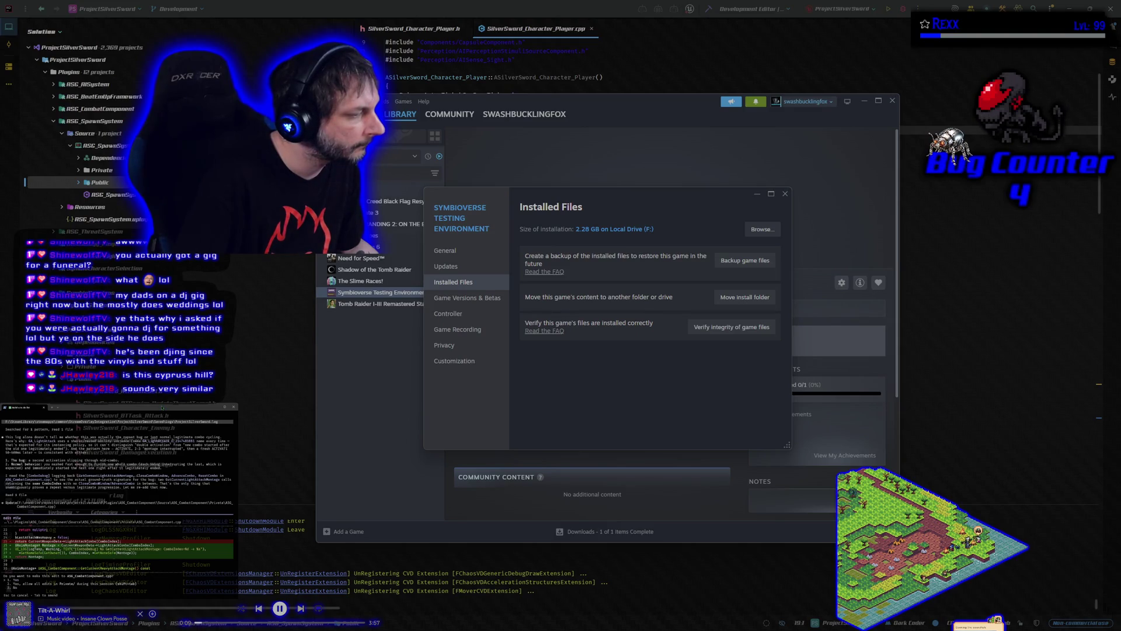
# Approve the agent's code edits and file read, then bring Rider back to the front.
pyautogui.press('Return')
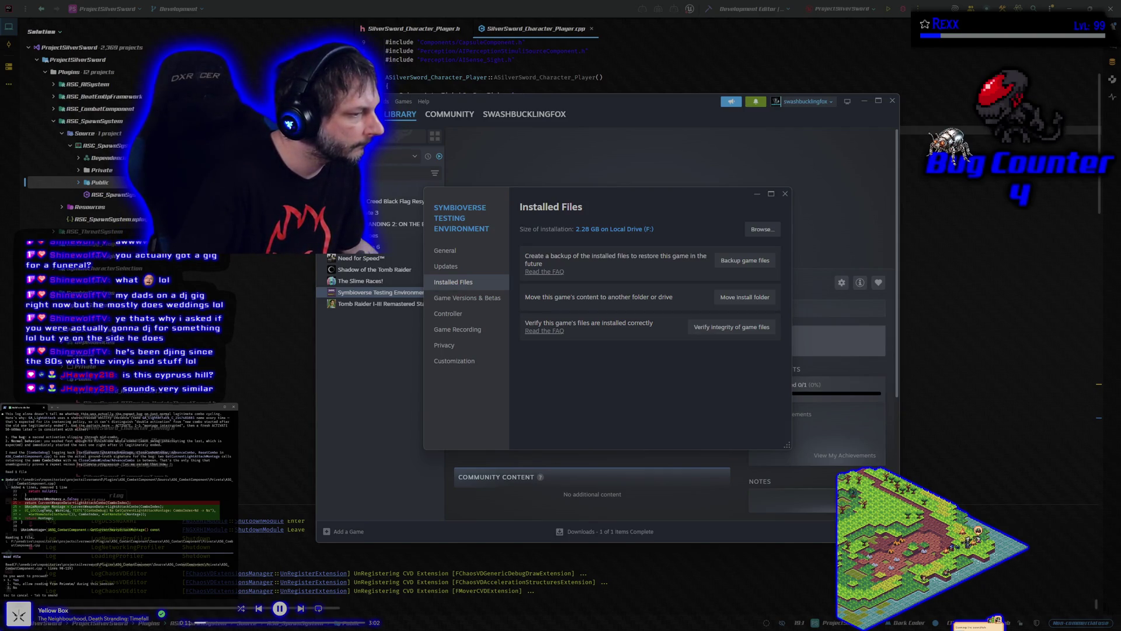
pyautogui.press('Return')
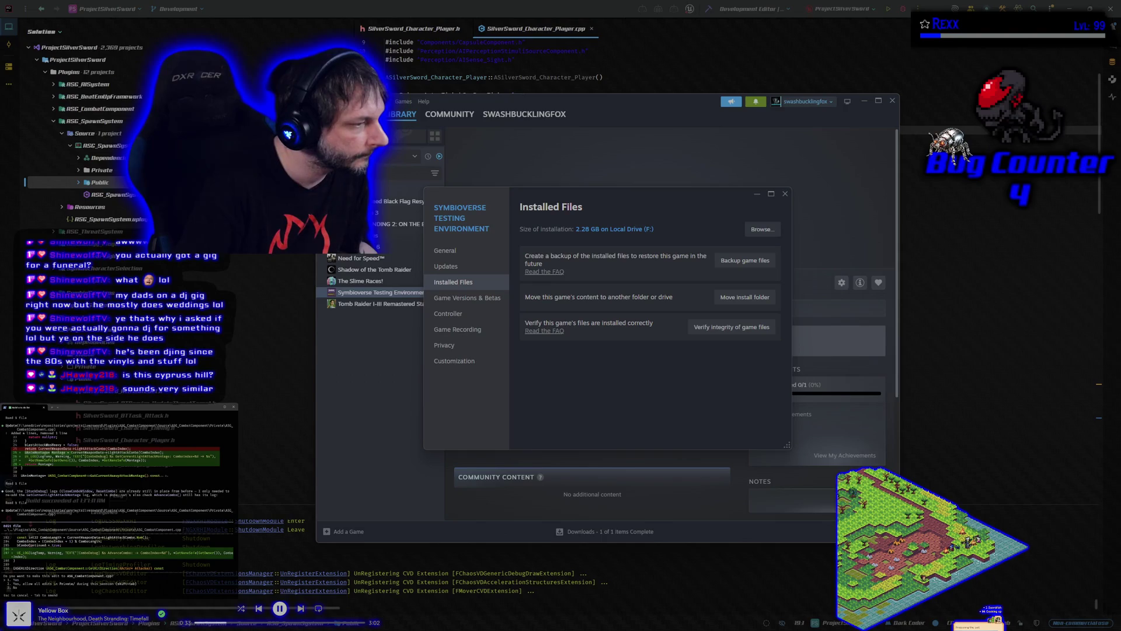
pyautogui.press('Return')
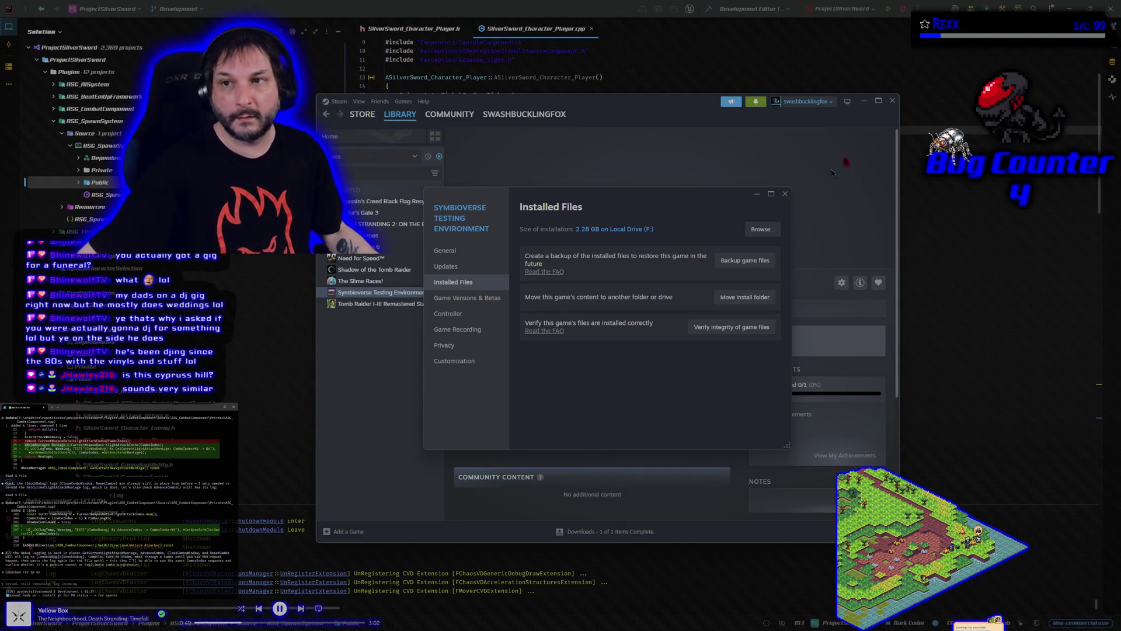
pyautogui.click(707, 17)
pyautogui.click(707, 17)
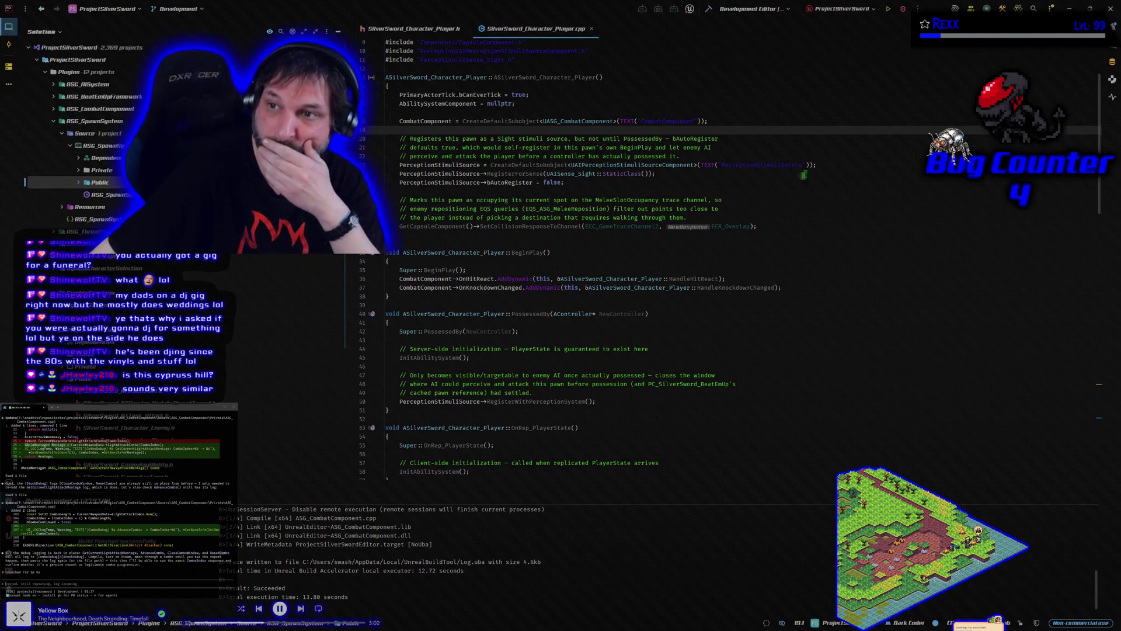
# Rebuild the project in Rider, then return to the Level_1_DaggerFalls level in Unreal Editor.
pyautogui.click(904, 9)
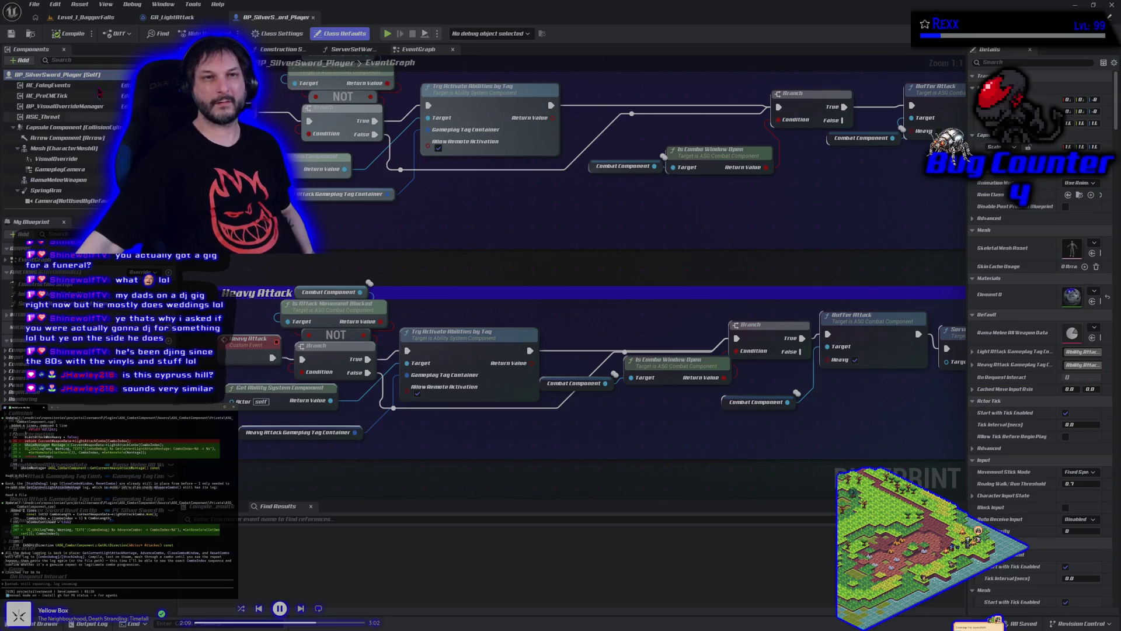
pyautogui.click(81, 17)
pyautogui.click(166, 5)
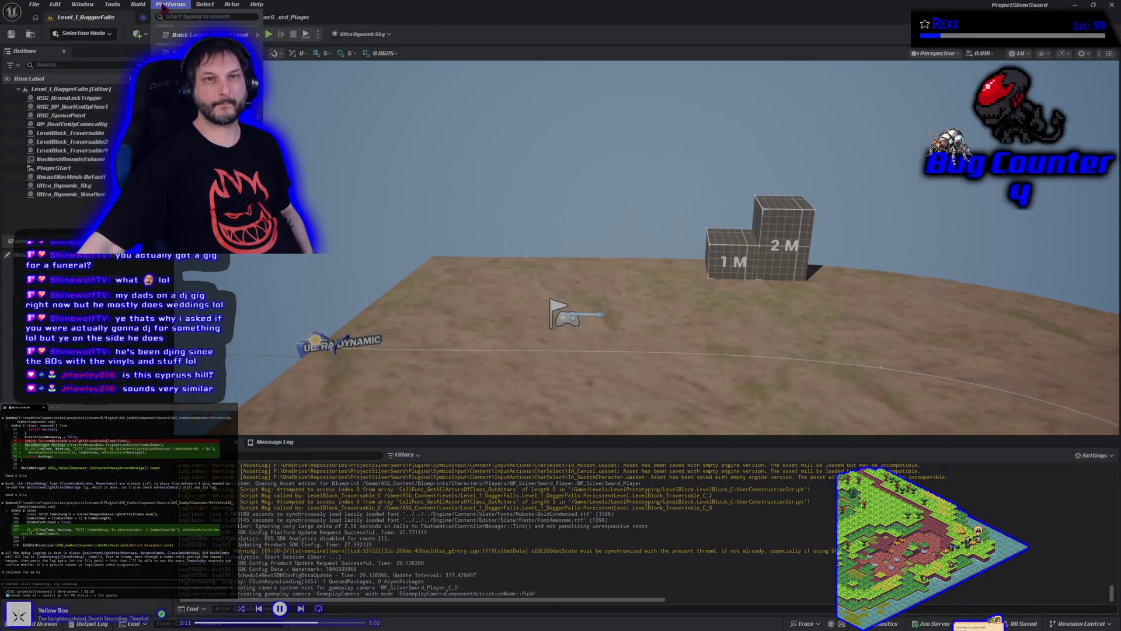
pyautogui.click(296, 107)
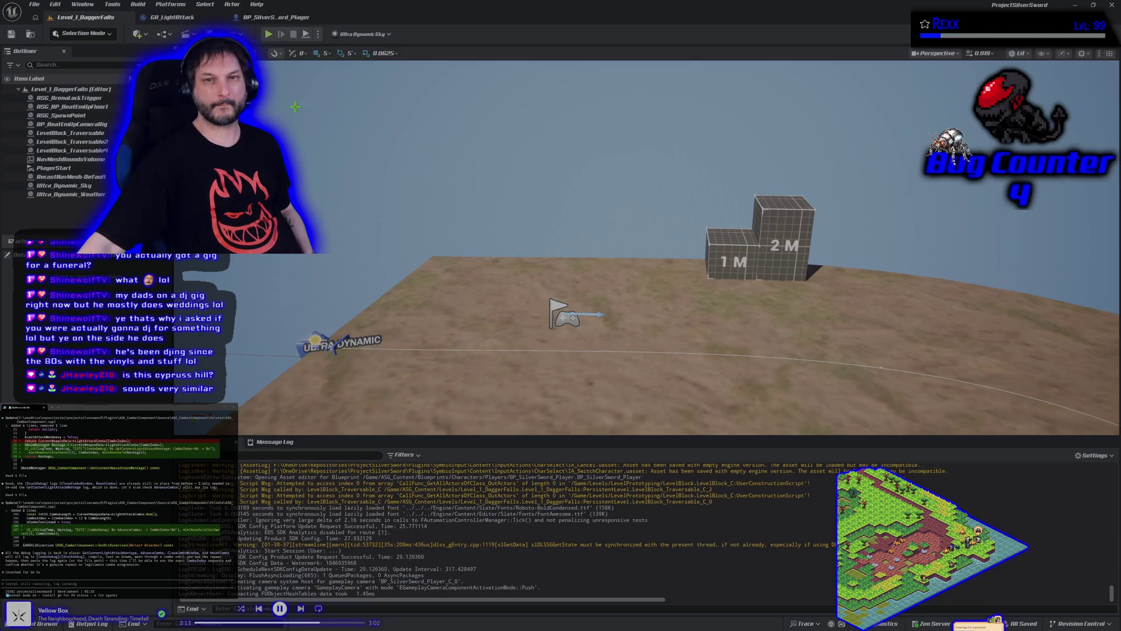
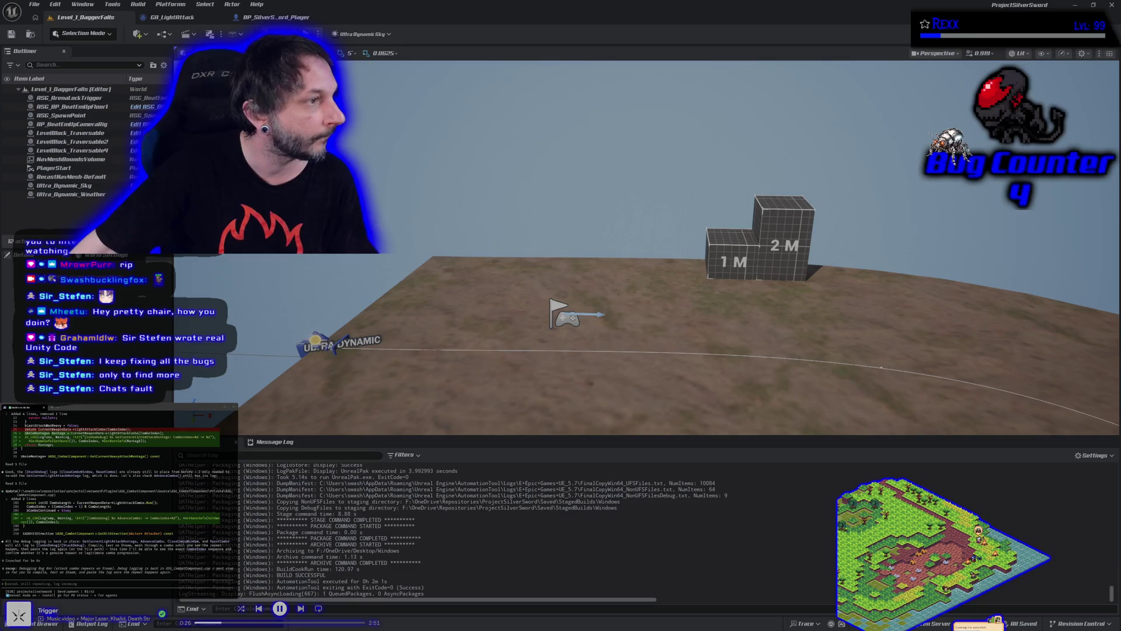
# Nudge the 'Uploading Project Silver Sword to Steam' console upward and wait for Build Complete.
pyautogui.moveTo(809, 144); pyautogui.dragTo(802, 114)
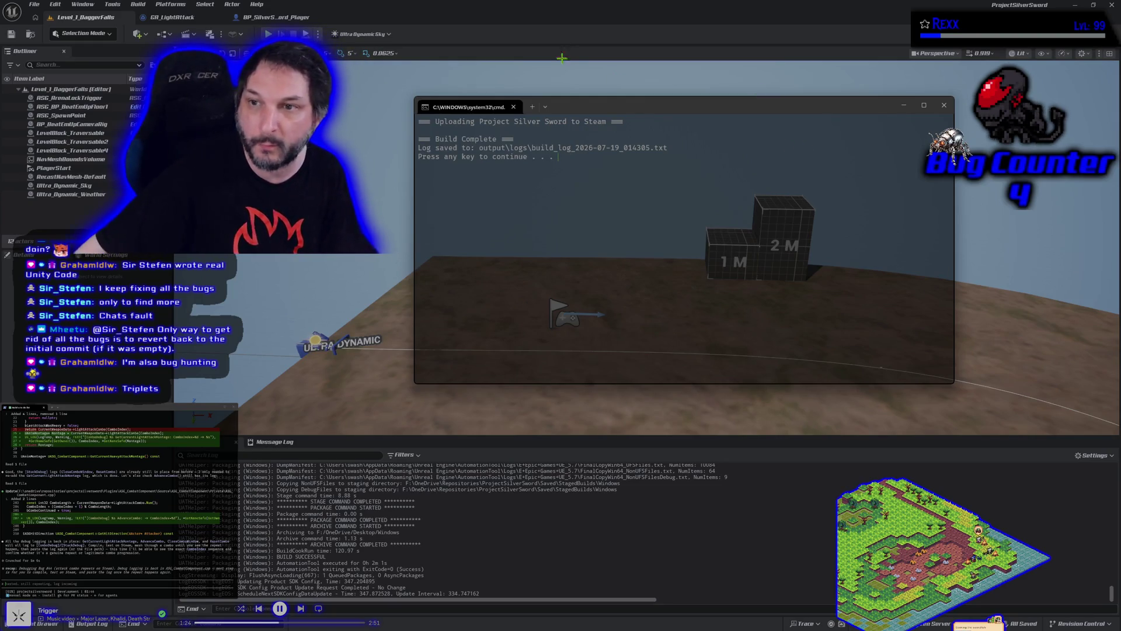
# Dismiss the finished Steam upload console with Enter.
pyautogui.press('Return')
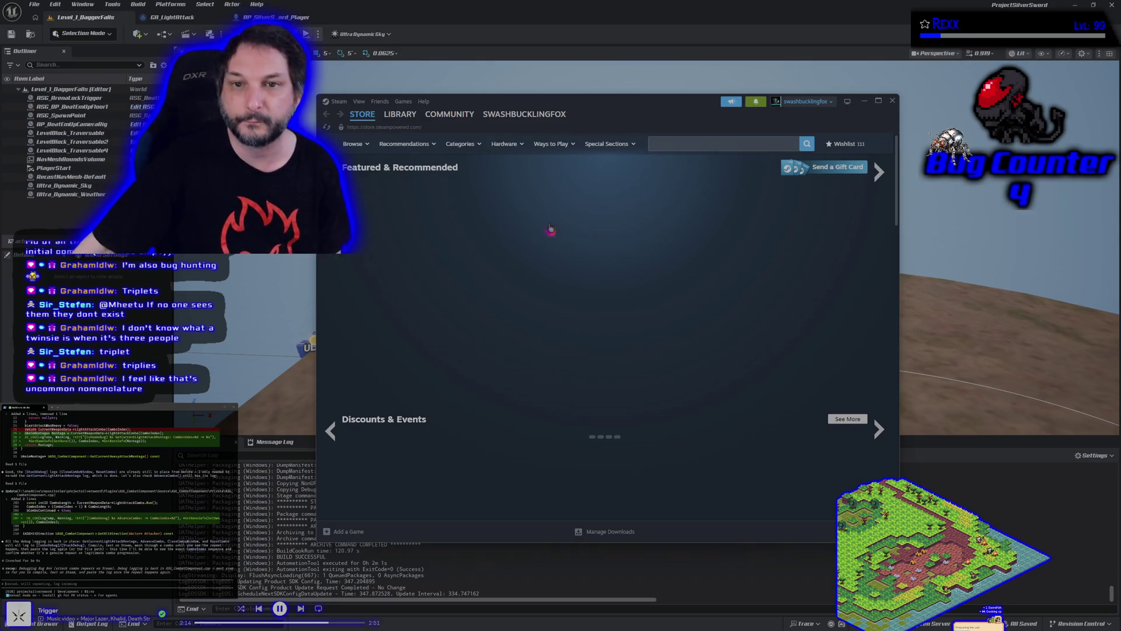
# Select Symbioverse Testing Environment in the Steam library and hit PLAY.
pyautogui.click(410, 119)
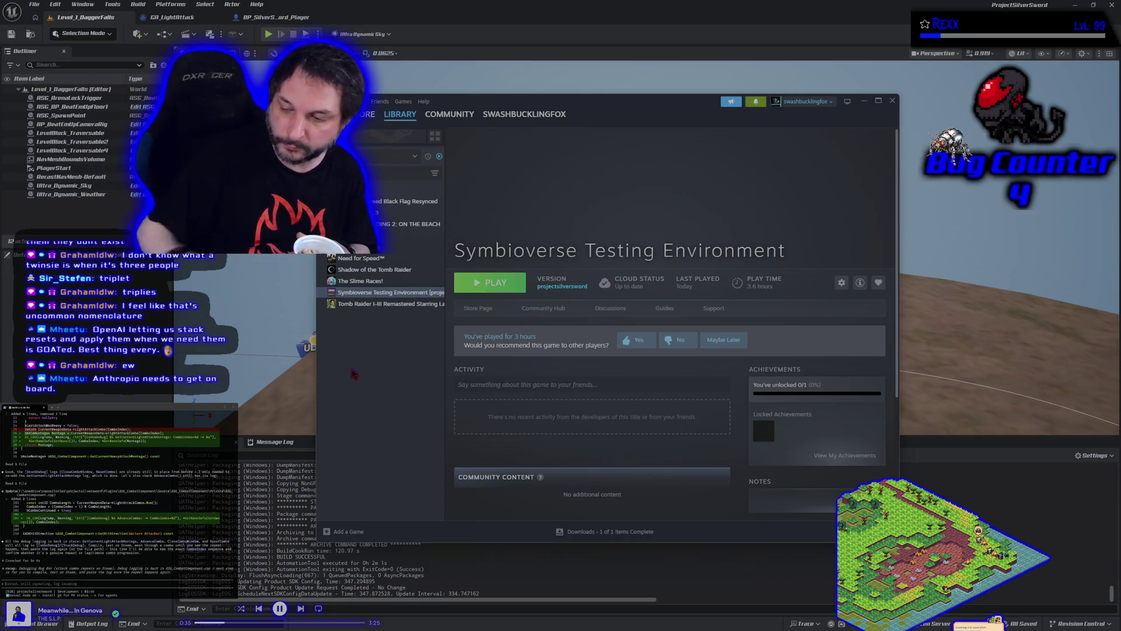
pyautogui.click(516, 283)
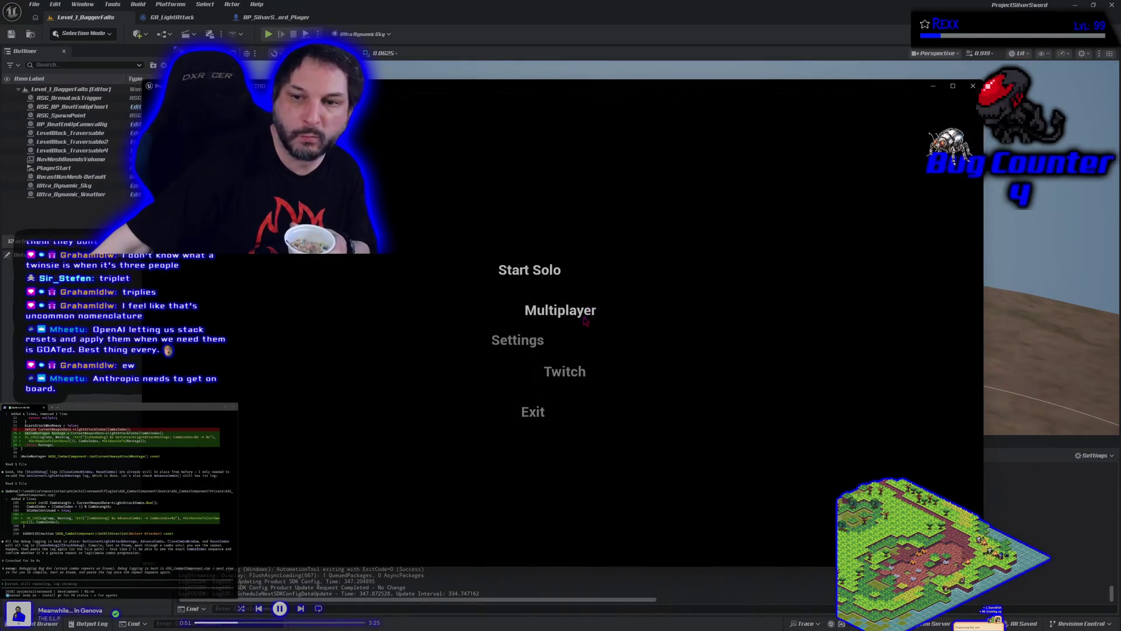
# Refresh the Multiplayer lobbies and join the listed 1/4-player session.
pyautogui.click(584, 318)
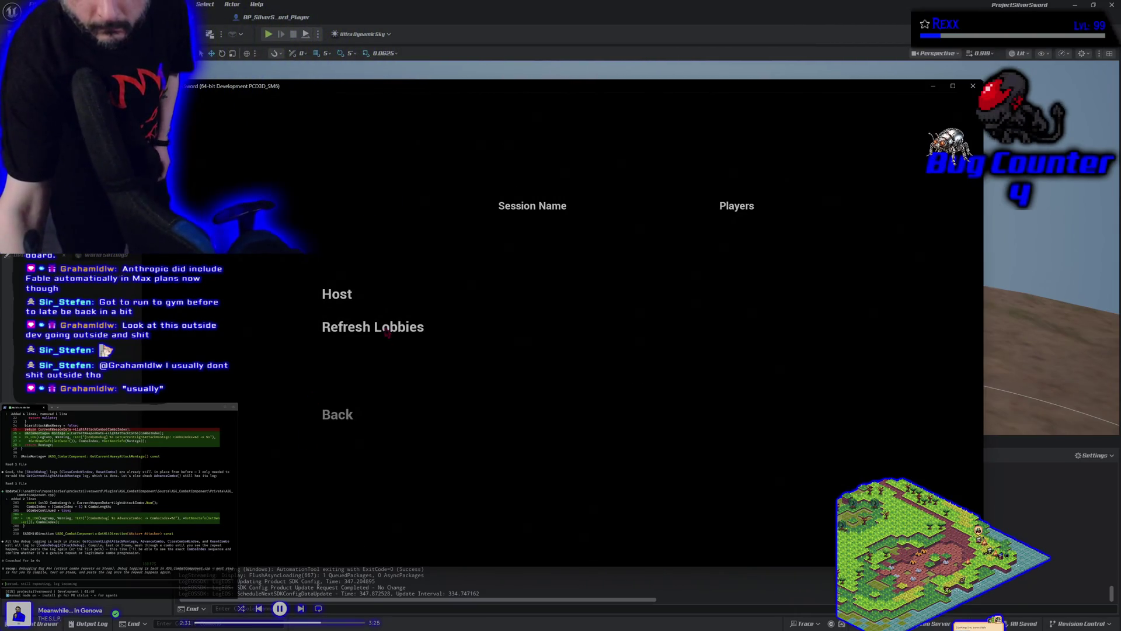
pyautogui.click(388, 333)
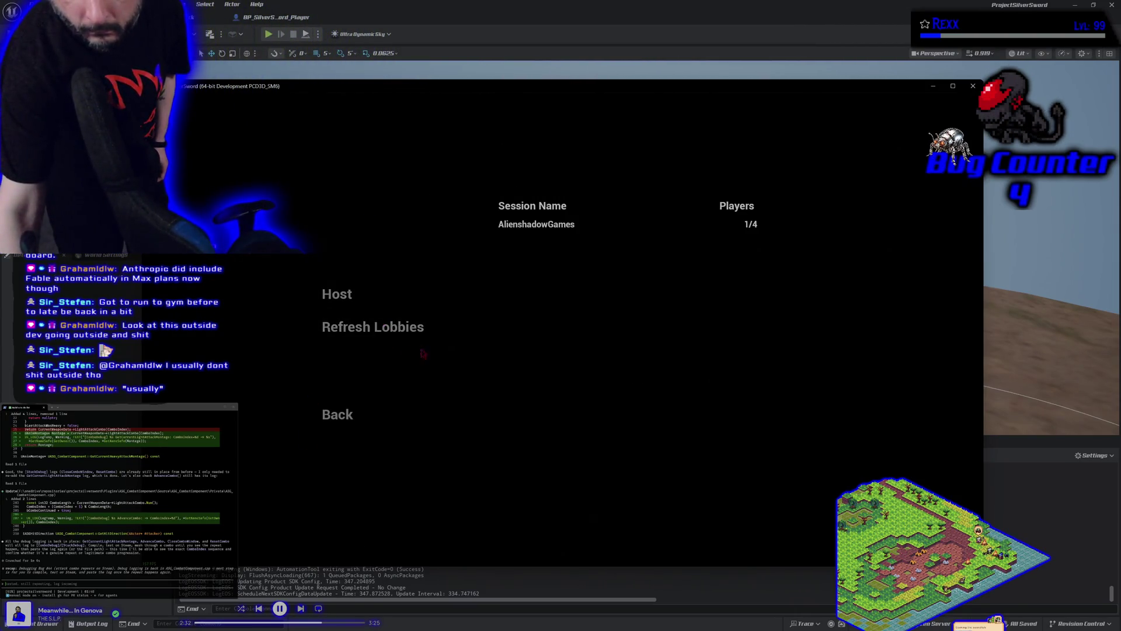
pyautogui.click(561, 230)
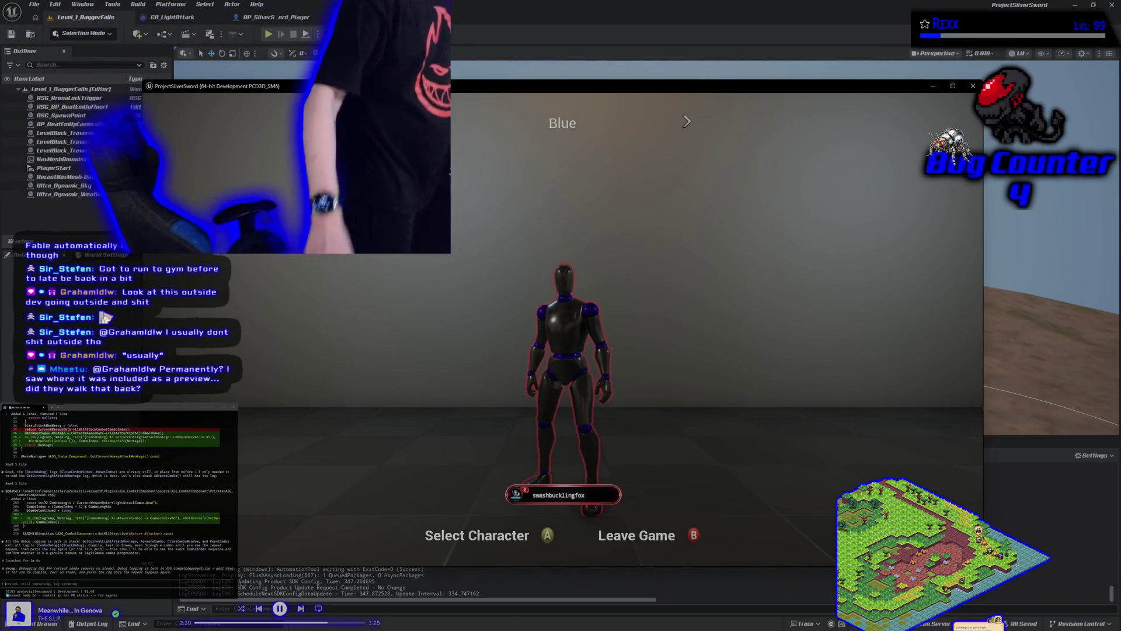
# Confirm the selected character on the character select screen.
pyautogui.press('Return')
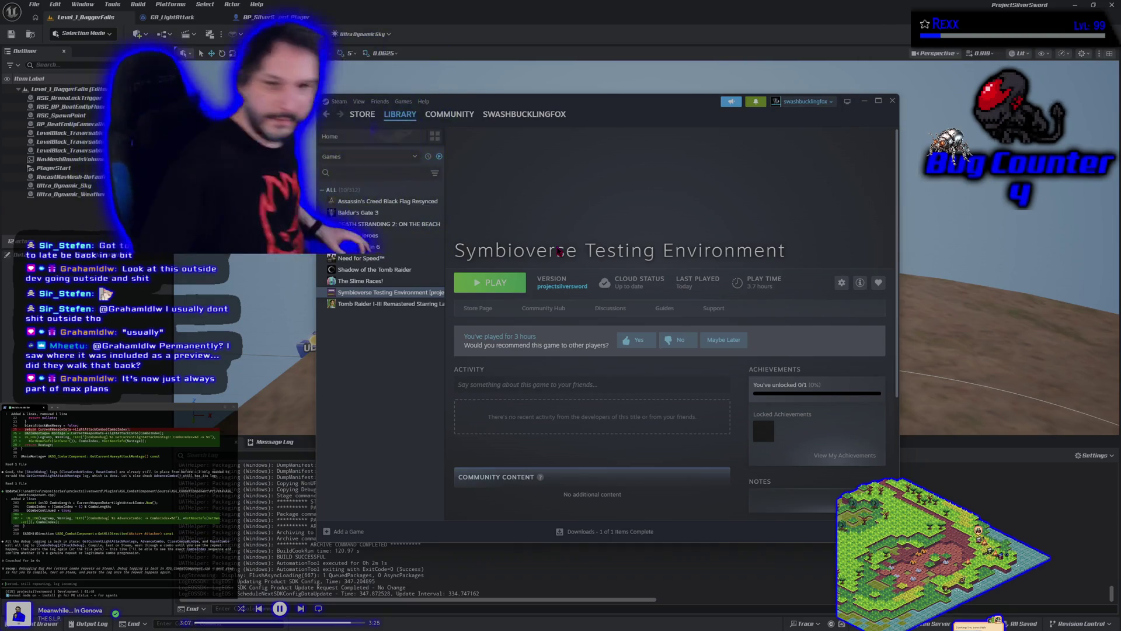
pyautogui.rightClick(372, 294)
pyautogui.moveTo(408, 344)
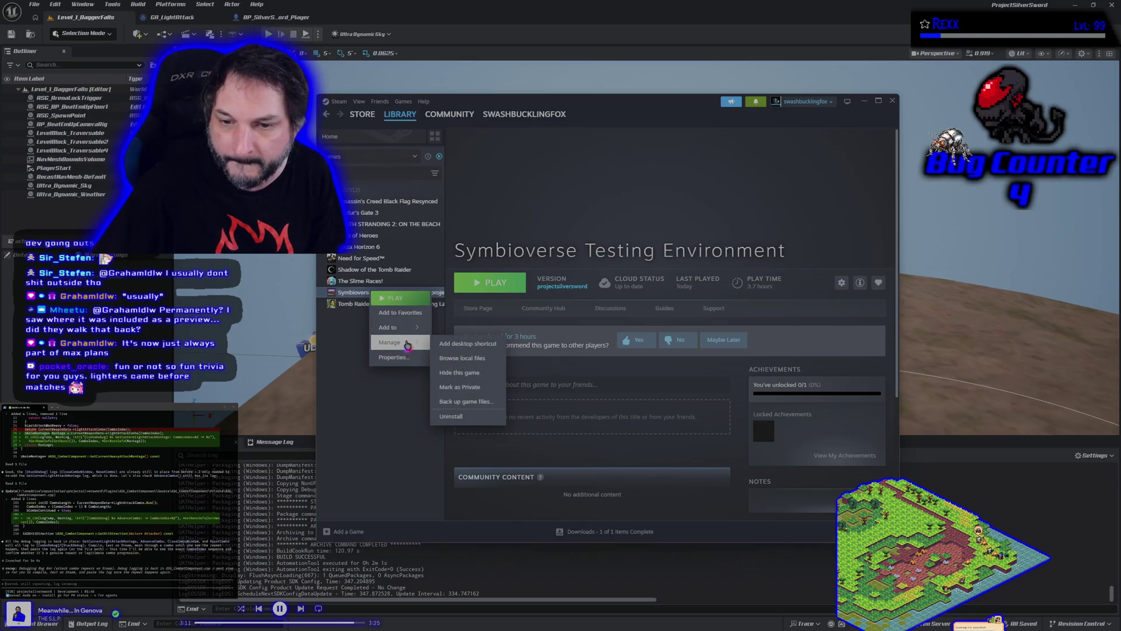
pyautogui.click(409, 357)
pyautogui.click(455, 284)
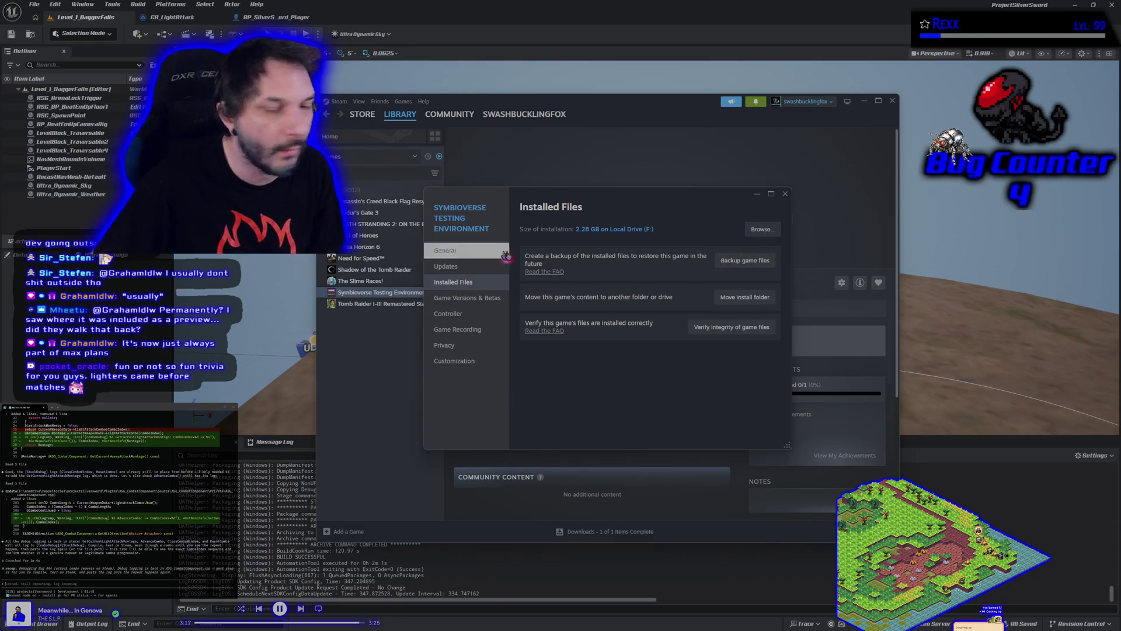
pyautogui.click(786, 193)
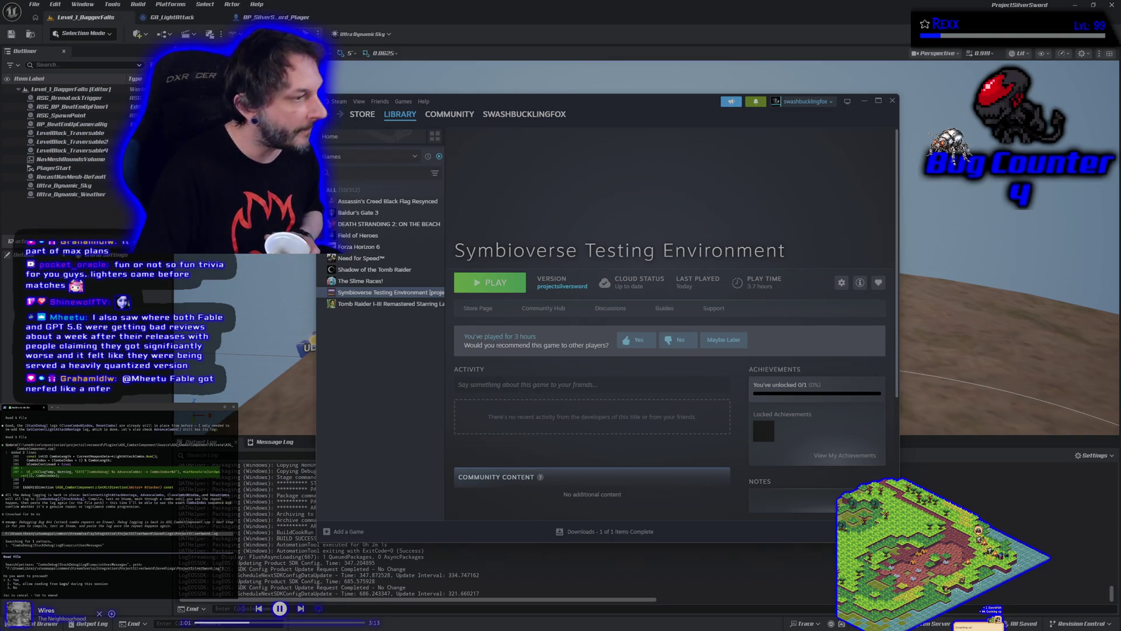
# Approve the agent's pending command and draft 'ok, it didn't happen this time, still testing'.
pyautogui.press('Return')
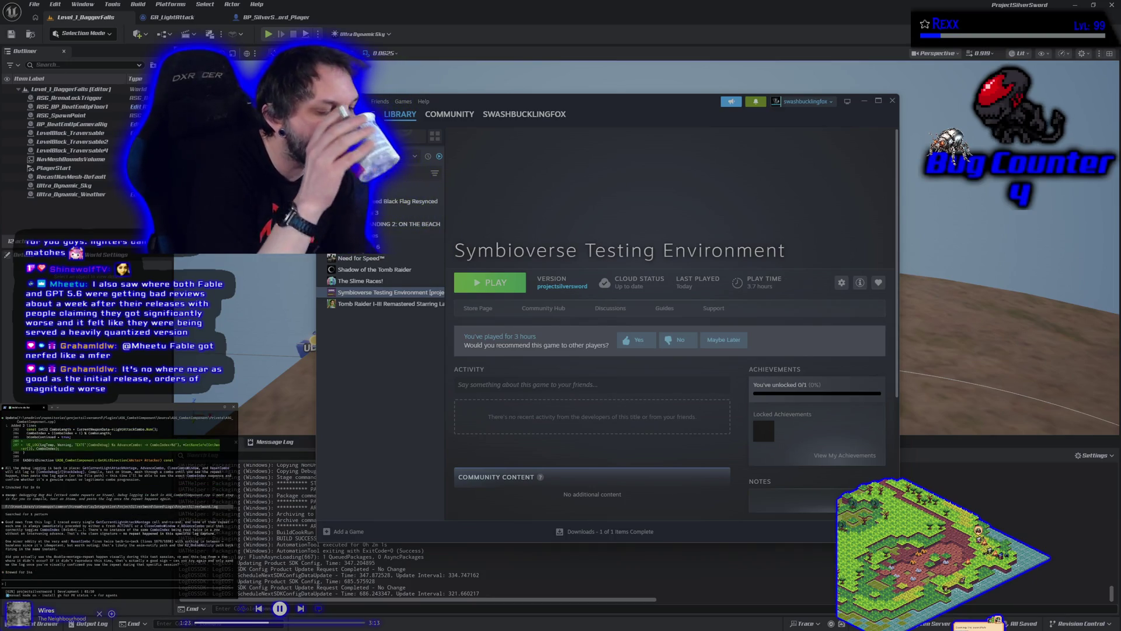
pyautogui.write("ok, it didn't happen this time, still testing")
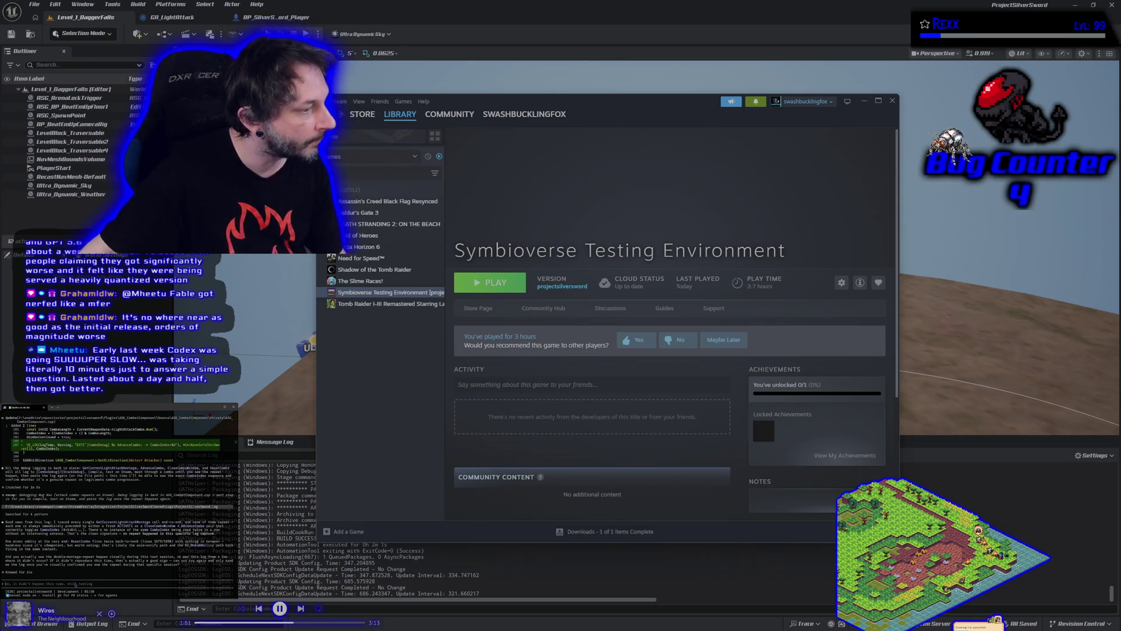
# Replace the draft with 'yes it happened its almost like it restarts the montage'.
pyautogui.hotkey('ctrl', 'u')
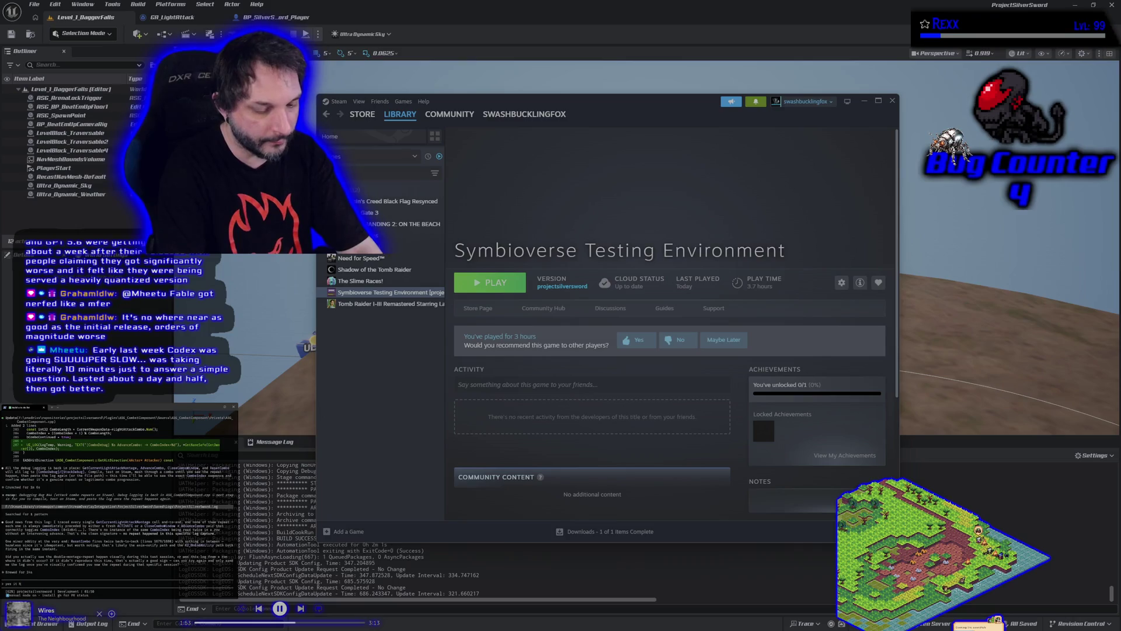
pyautogui.write('appened')
pyautogui.press('Return')
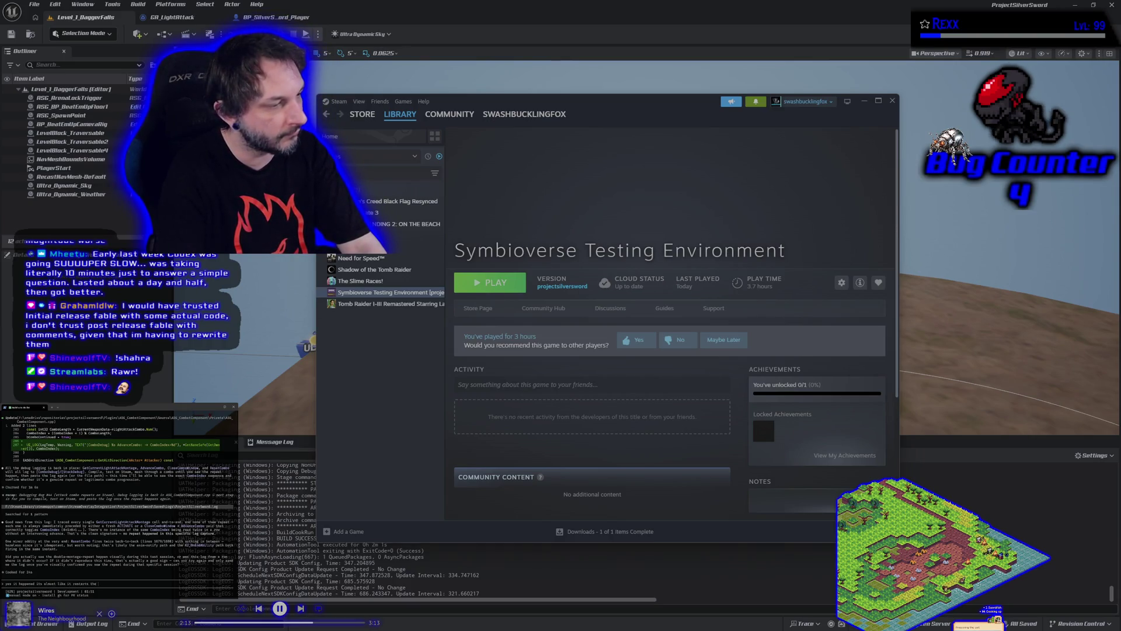
pyautogui.write('at')
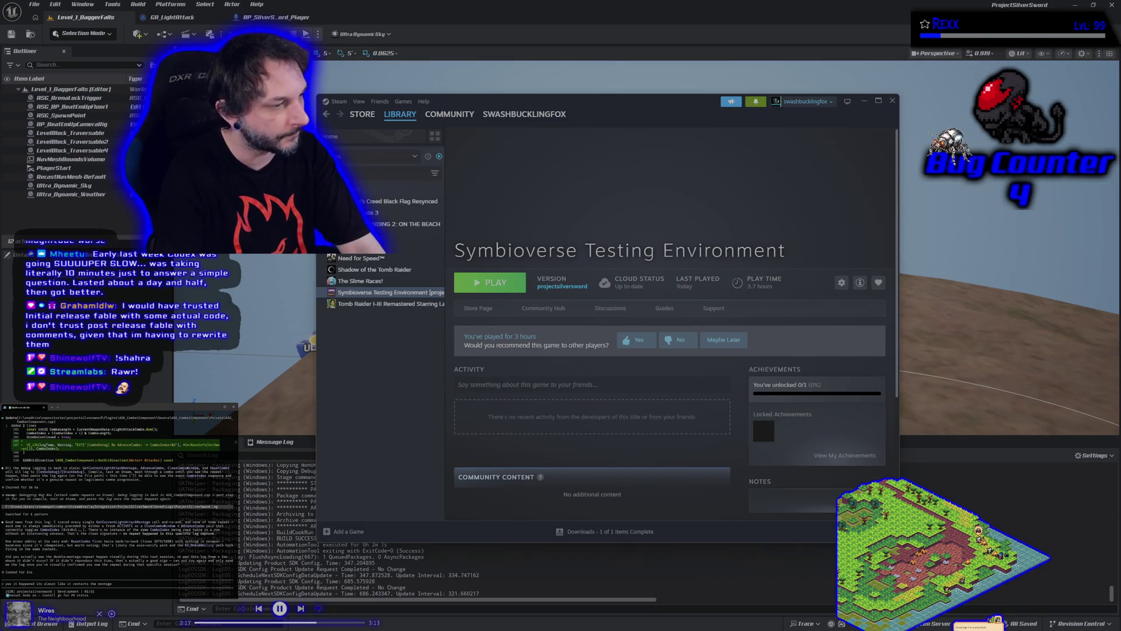
pyautogui.press('Return')
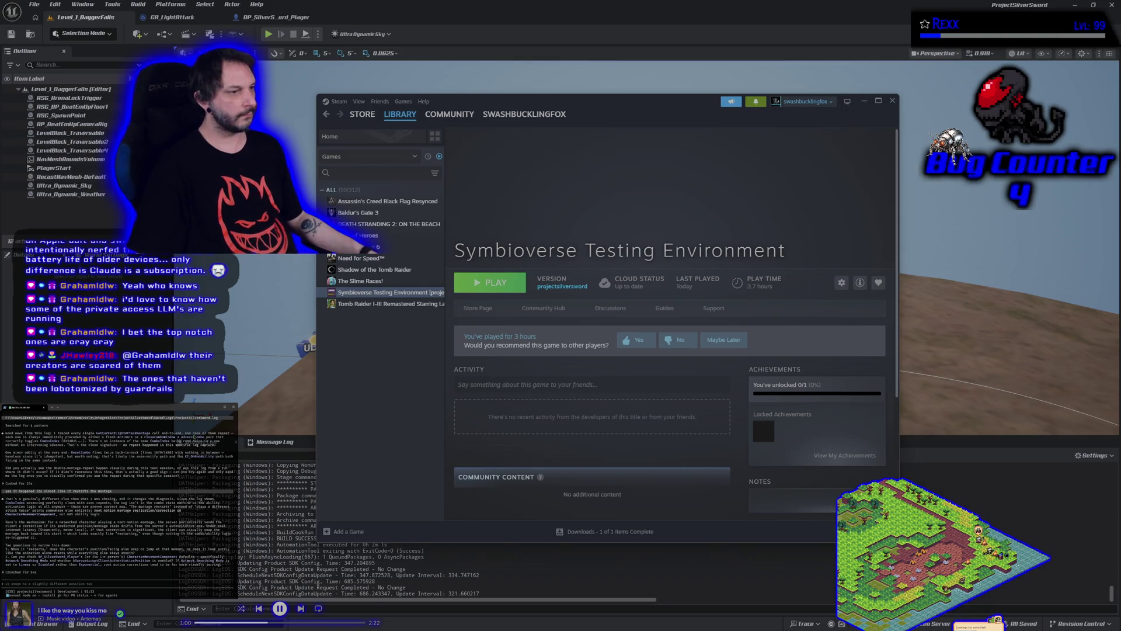
pyautogui.write('well i the anim')
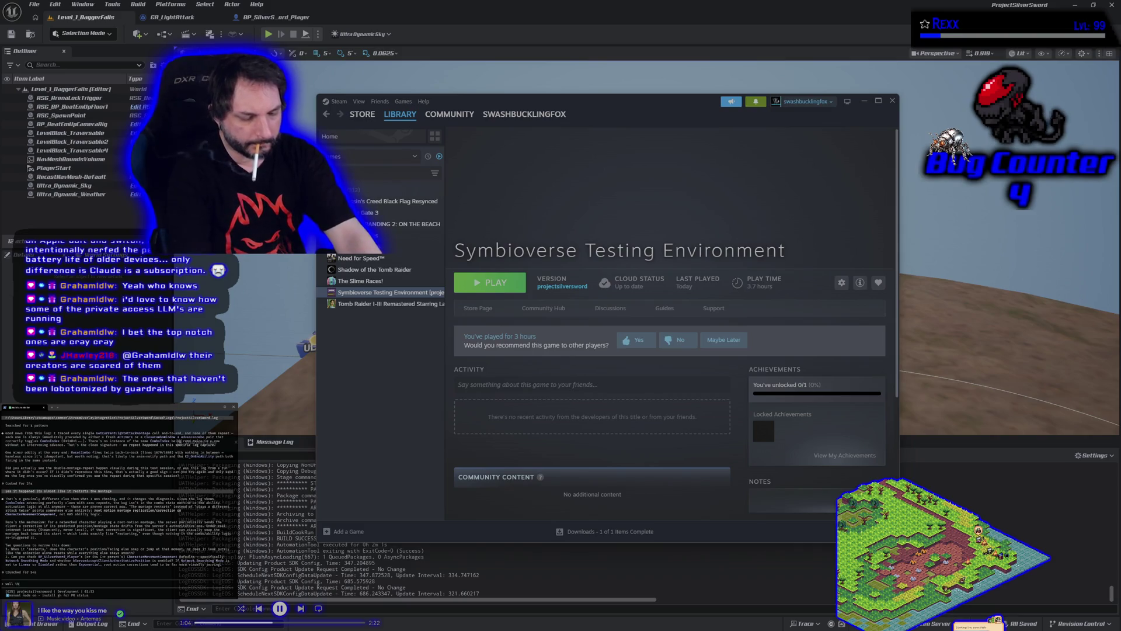
pyautogui.write('ation is an in pl')
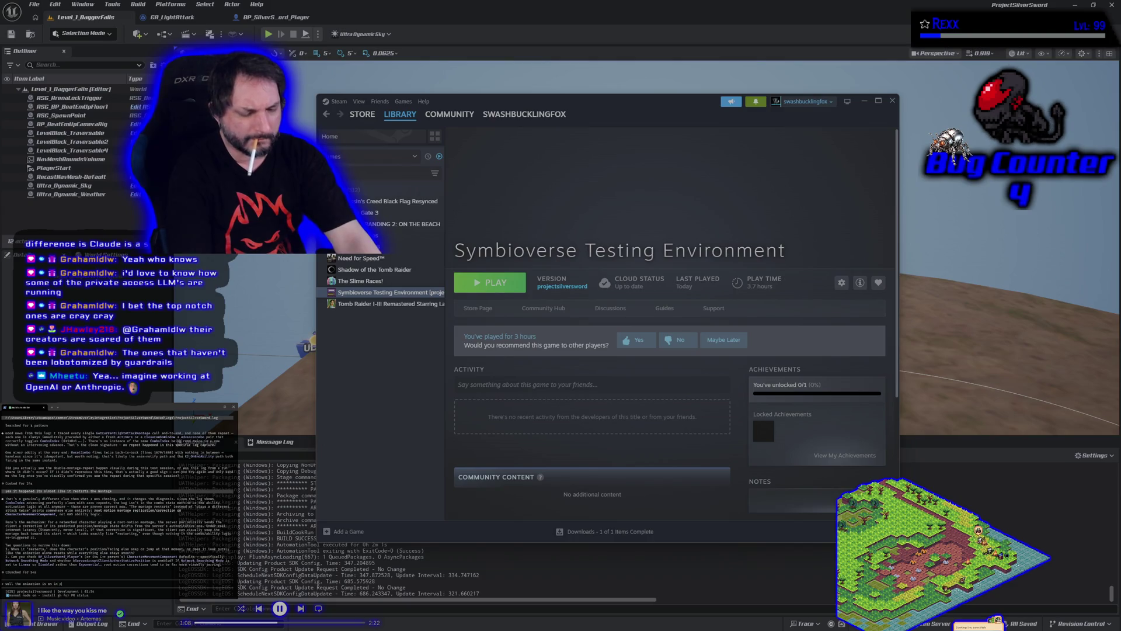
pyautogui.write('ace animation he ')
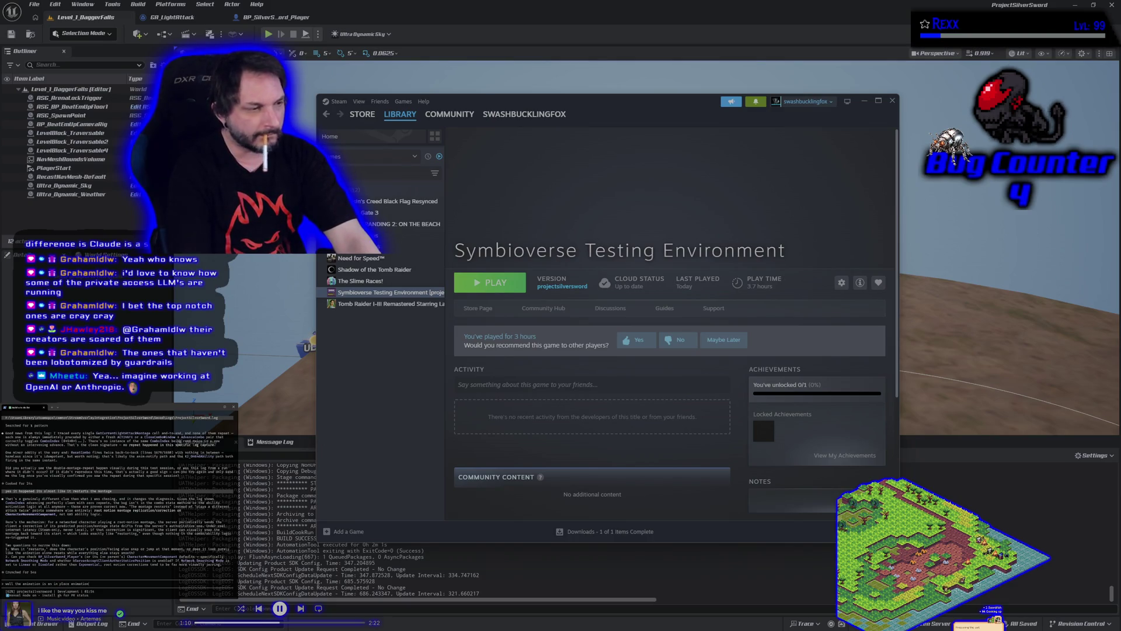
pyautogui.write('stands in one place never stops forward, so it looks like its starting')
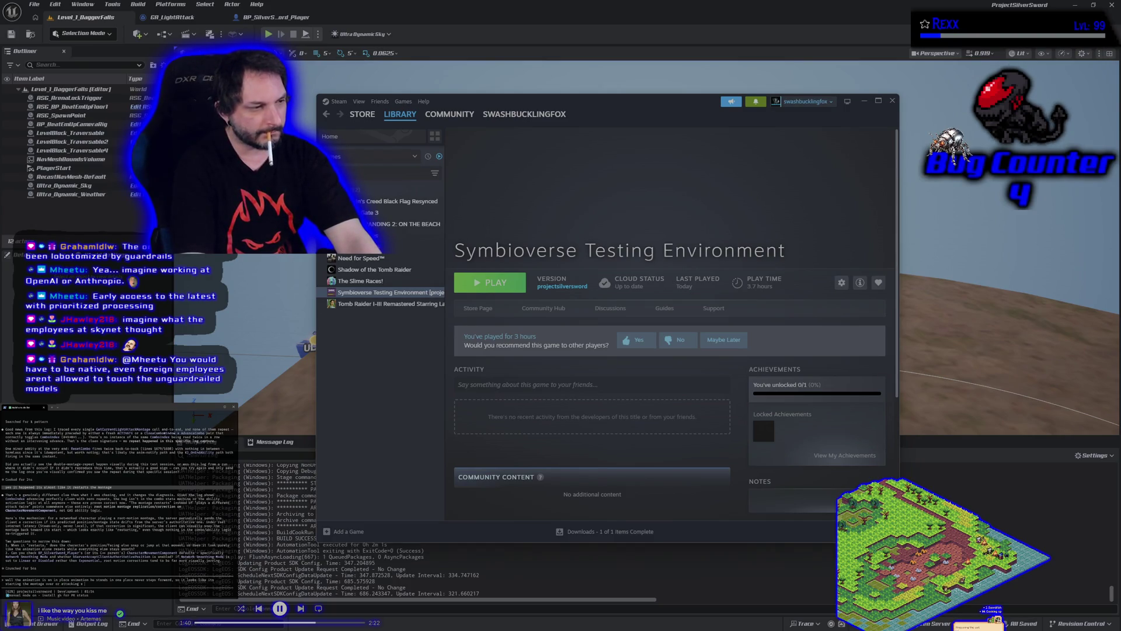
# Reply 'second time with the same montage its hard to tell' at the Claude Code prompt.
pyautogui.write('second time with the same montage its h')
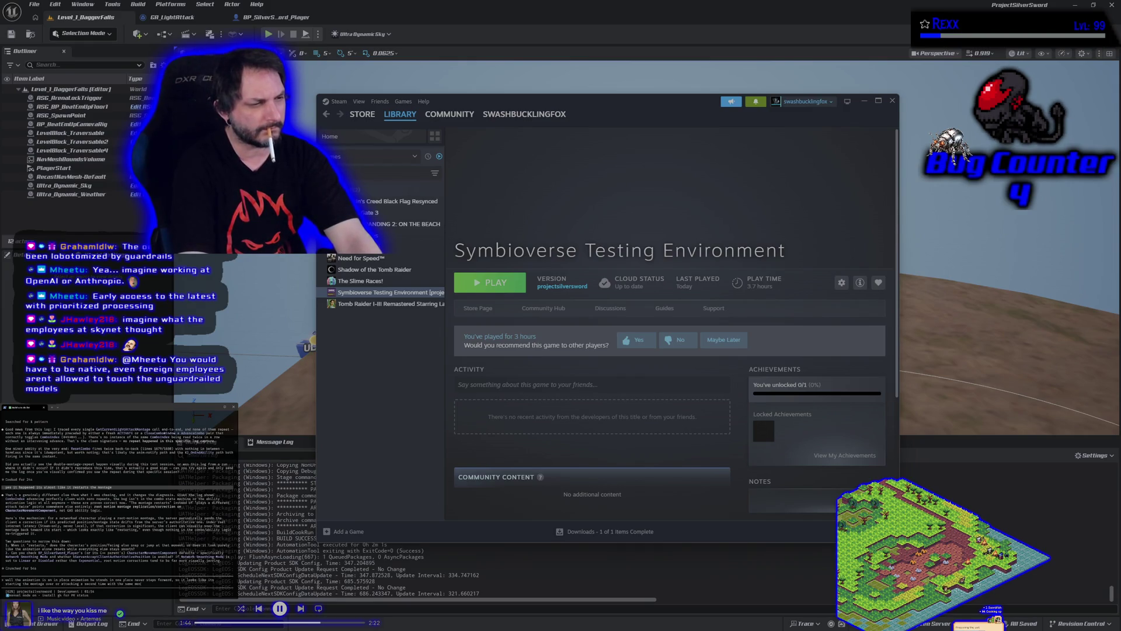
pyautogui.write('ard to tell visually but its ver')
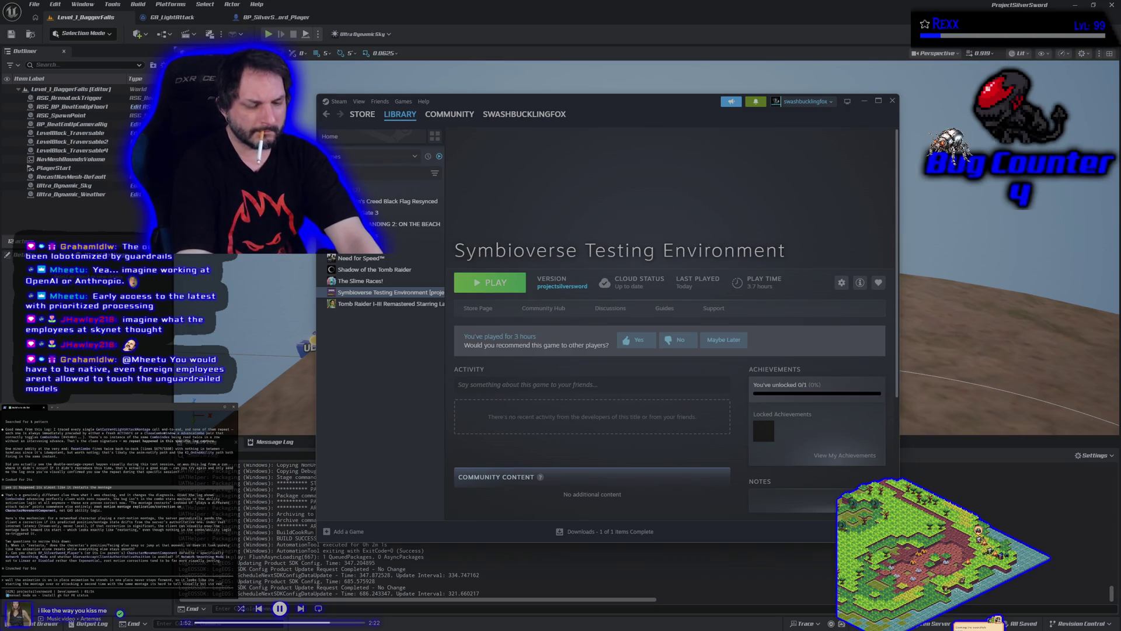
pyautogui.write('asy')
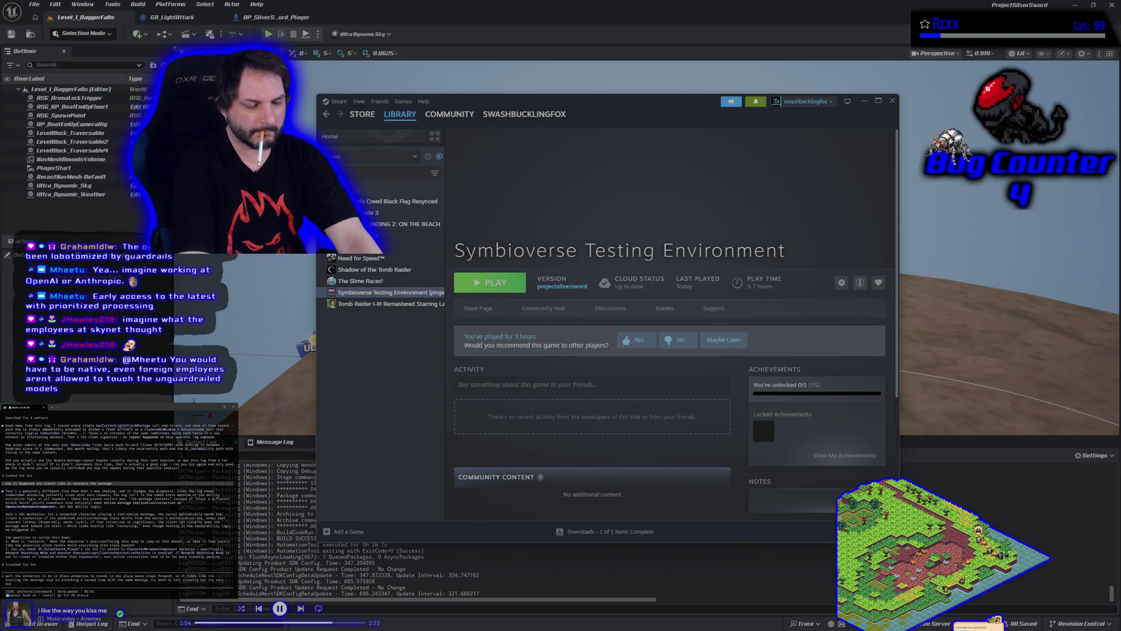
pyautogui.write(' combo isnt')
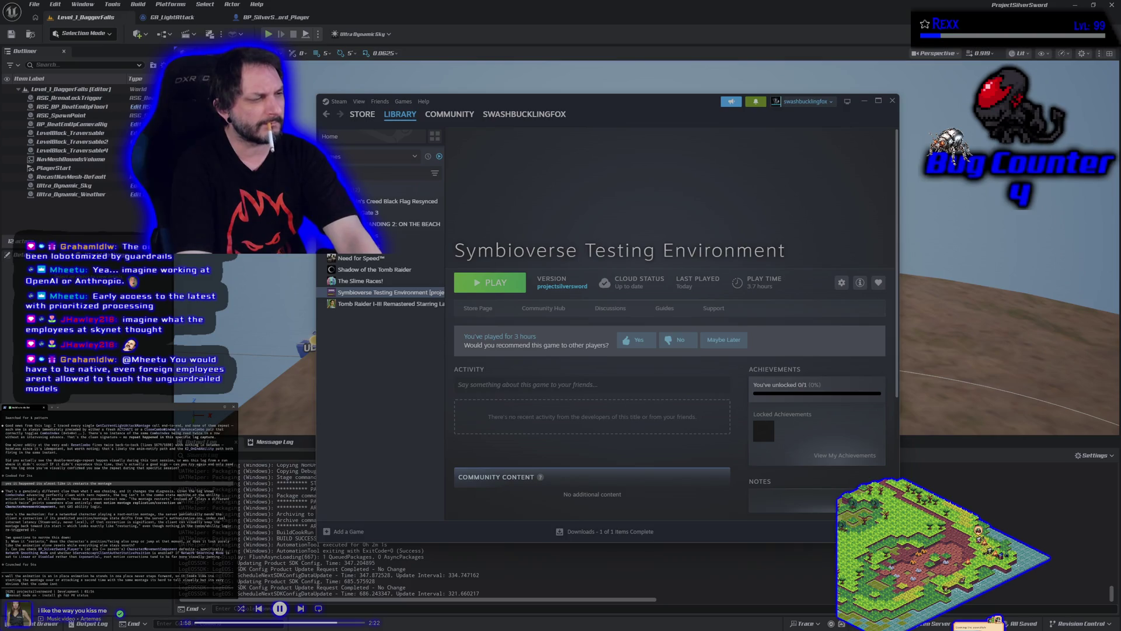
pyautogui.write('e')
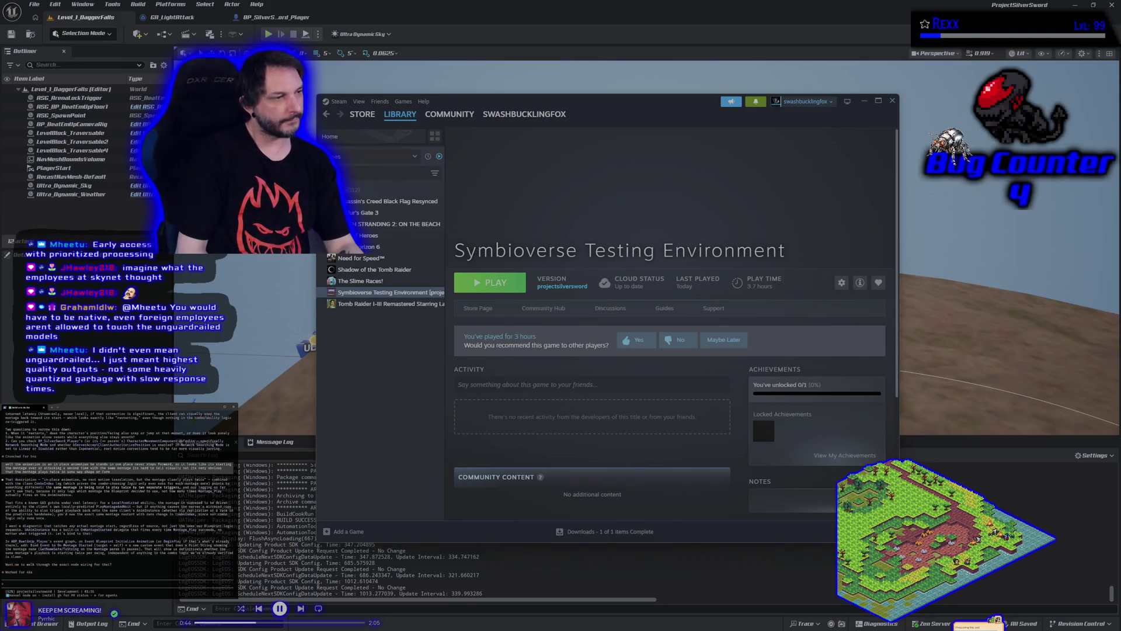
# Ask the agent to 'walk me through it', then begin asking about discarding all git changes.
pyautogui.write('yeah walk me through it')
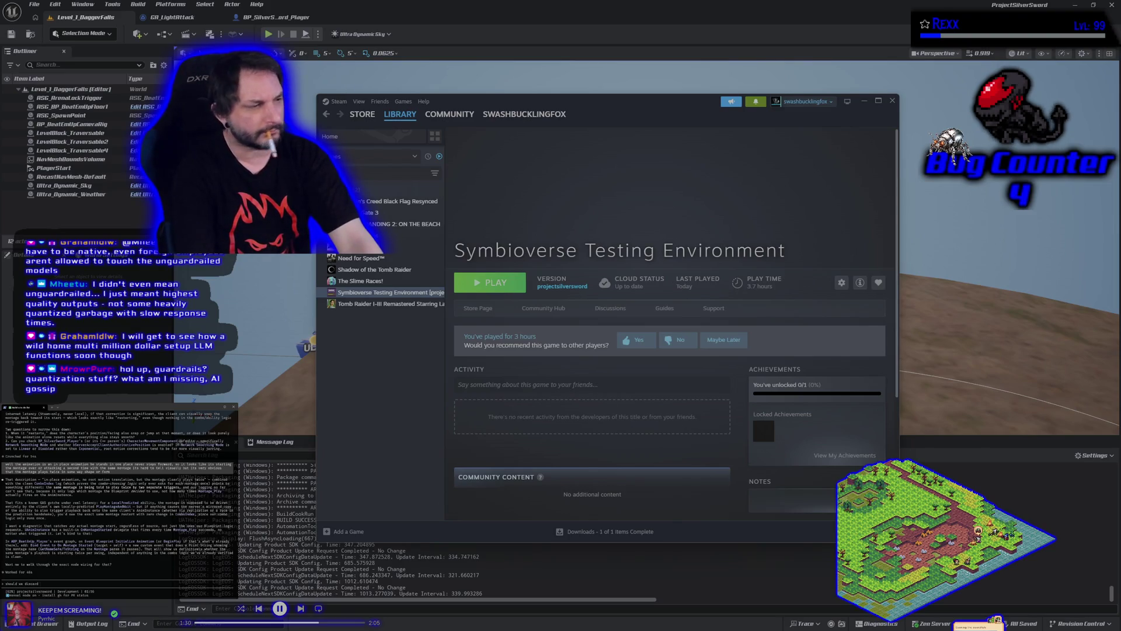
pyautogui.write('ll chan')
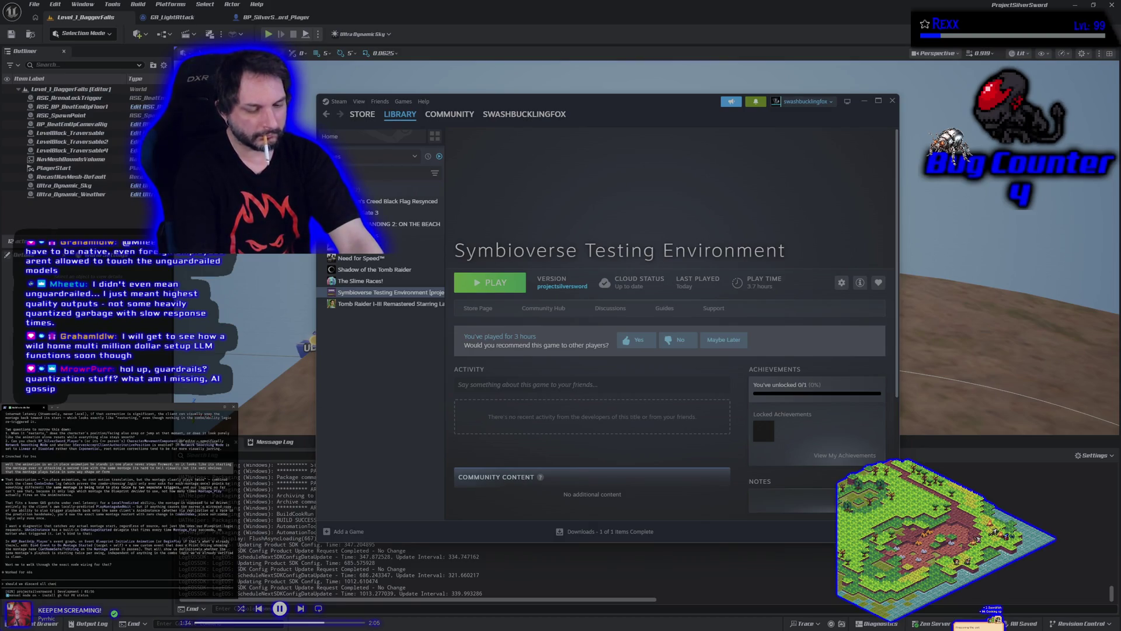
pyautogui.write('ges in git')
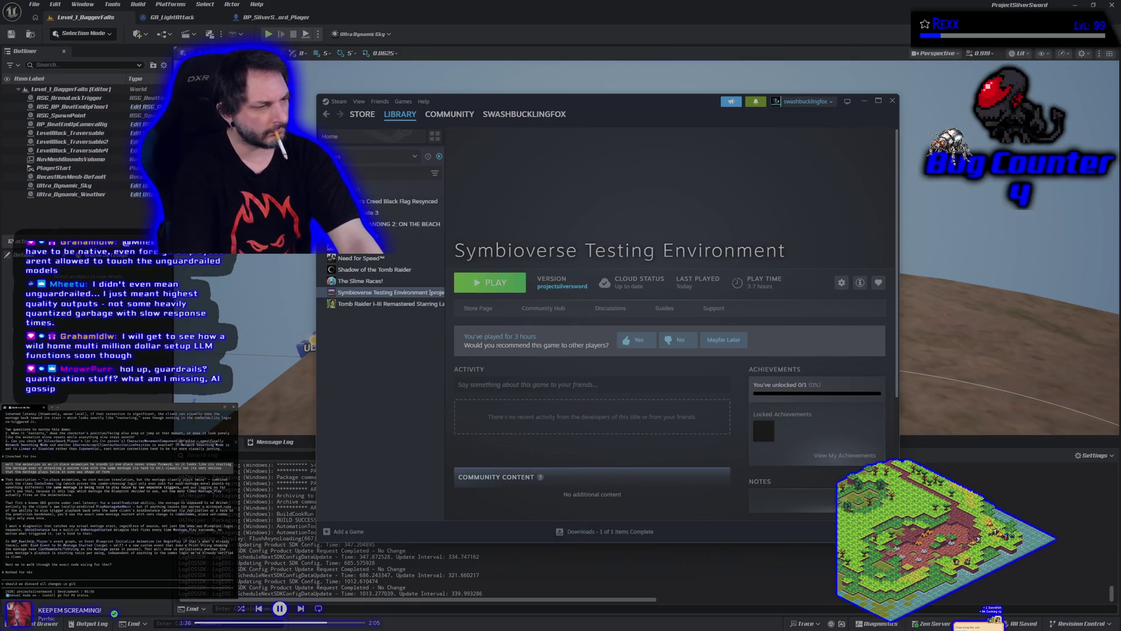
pyautogui.write(' and')
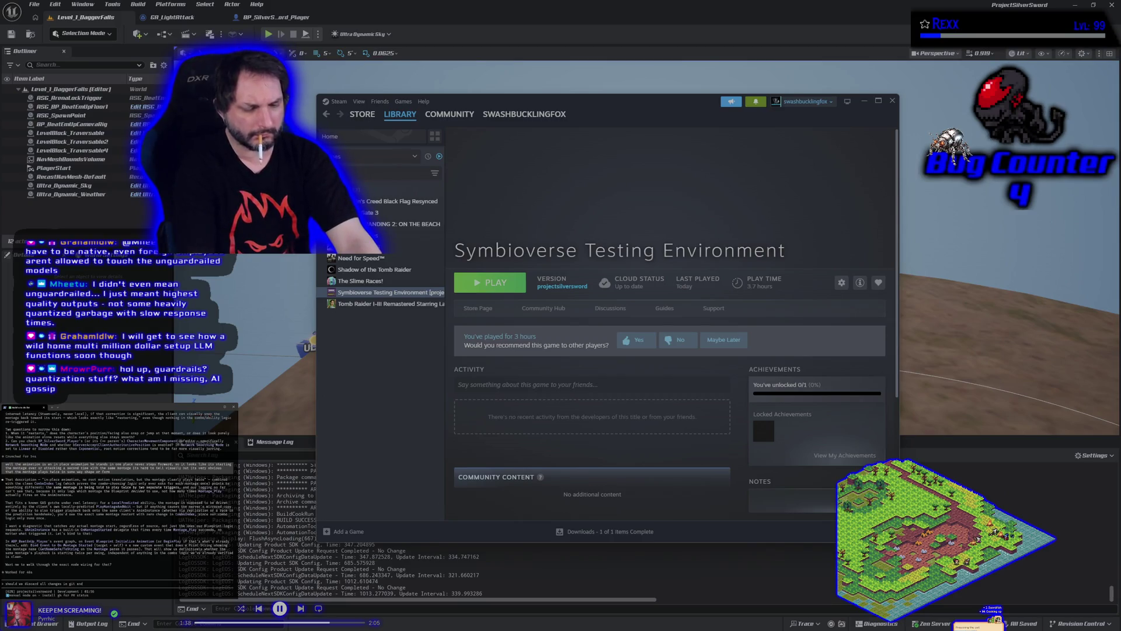
pyautogui.write(' do this from ')
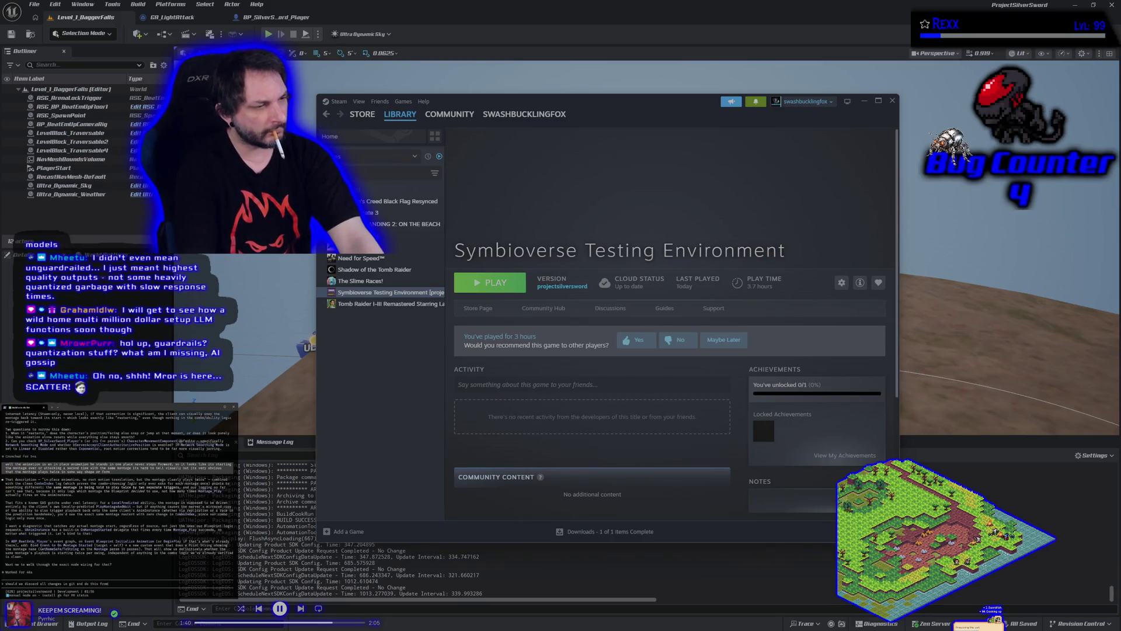
pyautogui.write('a fresh')
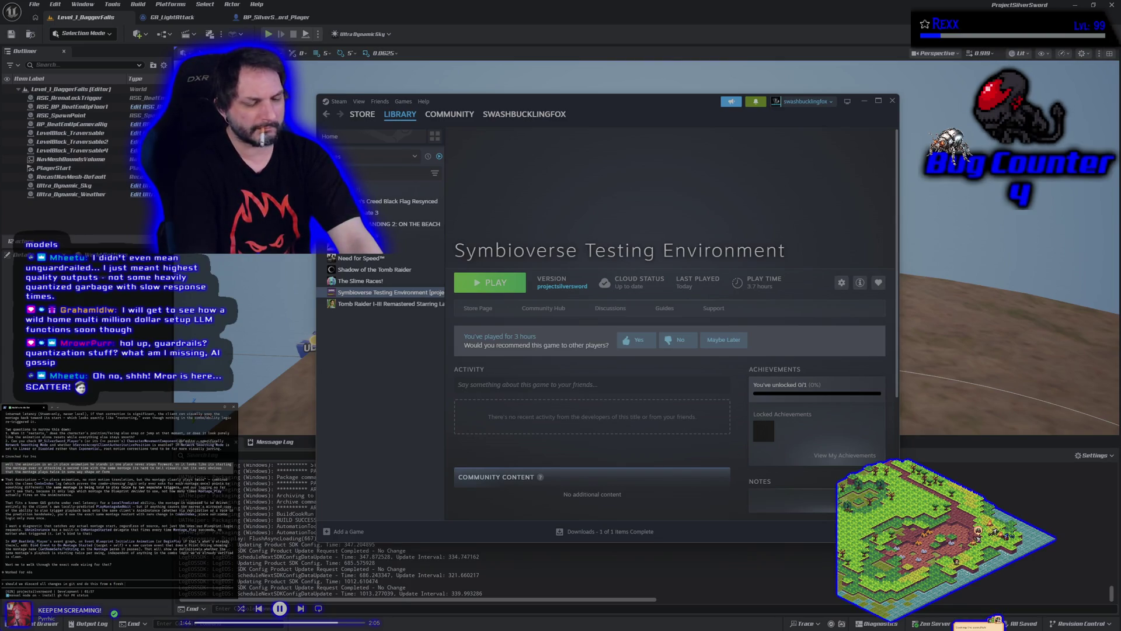
pyautogui.write(' start?')
# Submit the question about discarding all git changes and restarting from scratch.
pyautogui.press('Return')
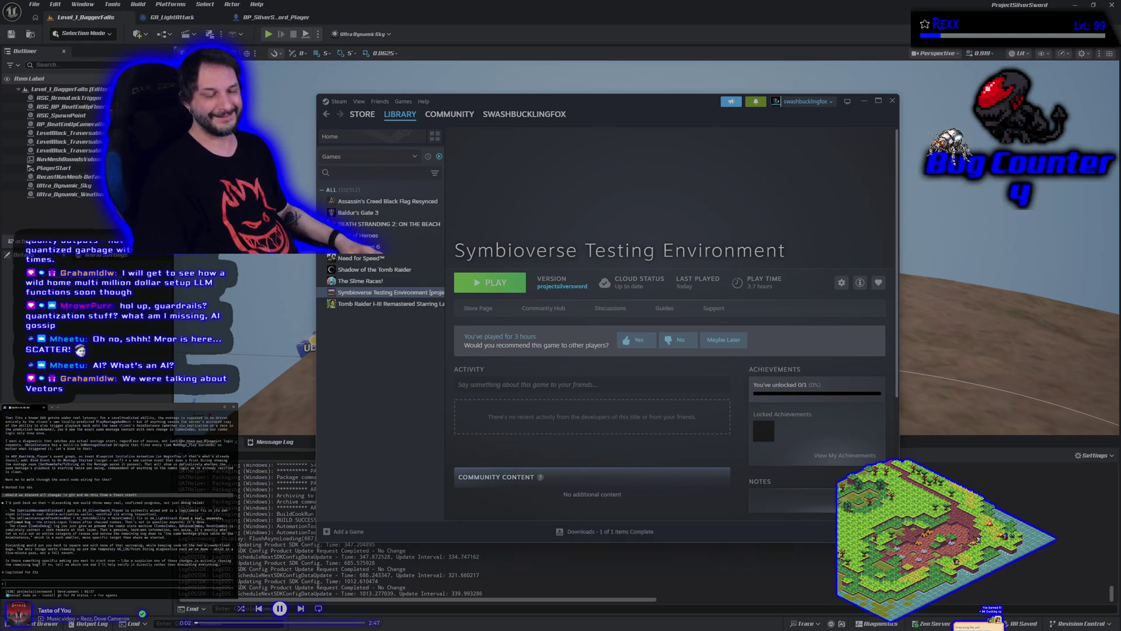
# Reply 'no, walk me through the OnMontageStarted binding' to the agent instead of starting over.
pyautogui.write('no, walk me through the OnMontageStarted binding')
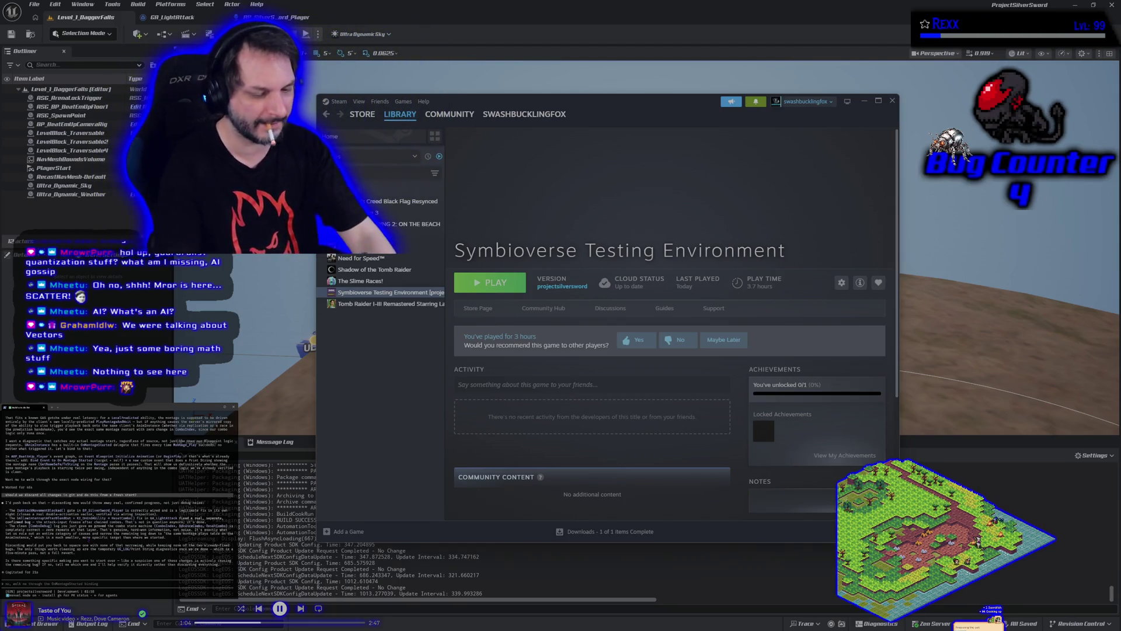
# Send the agent a report that the attack input freezes.
pyautogui.write('ye')
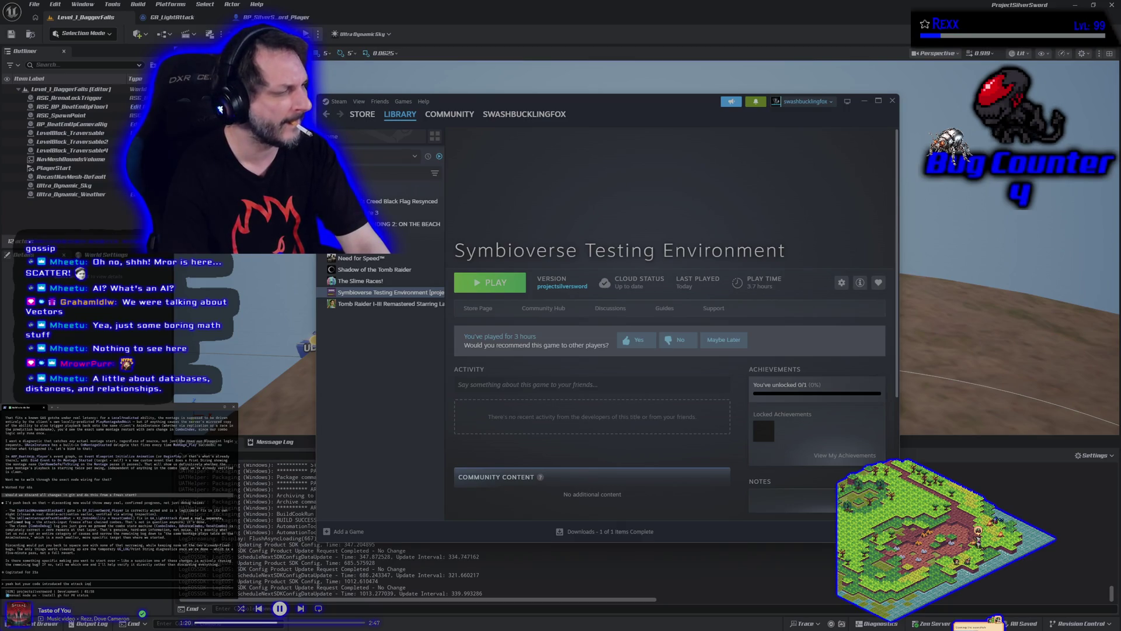
pyautogui.write('reezes, it worked fine before the')
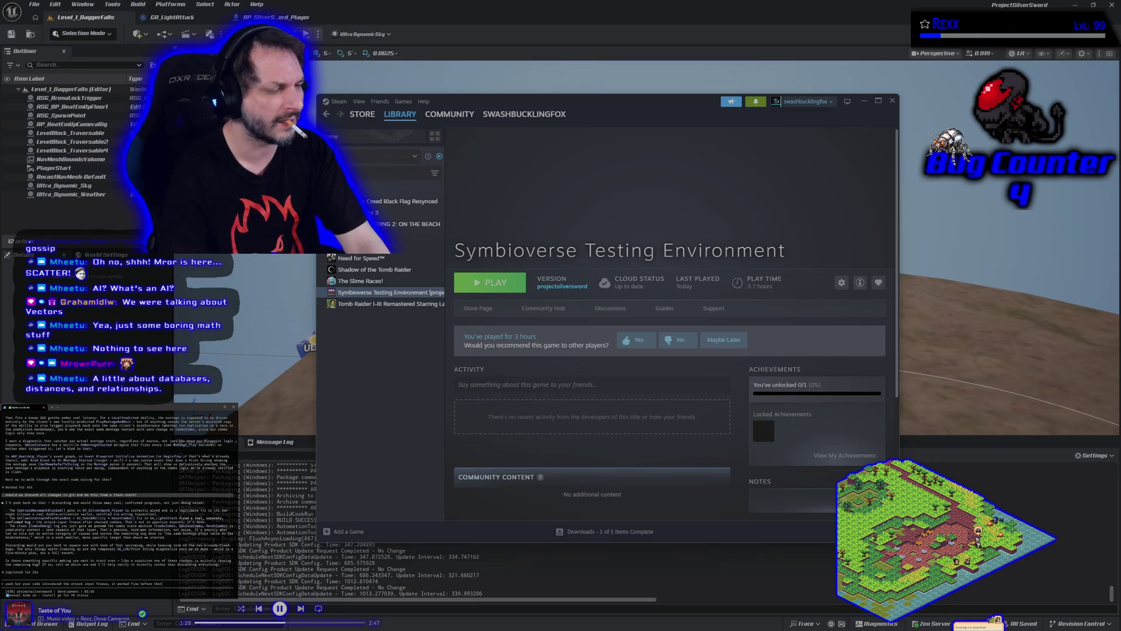
pyautogui.press('Return')
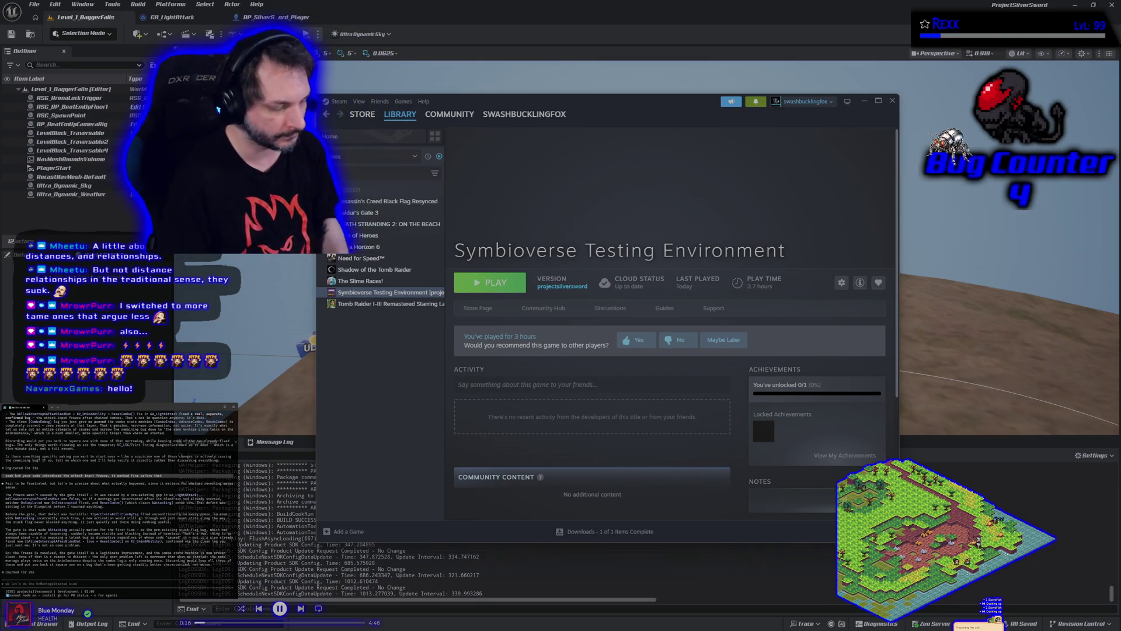
# Send the pending message, then draft 'ok let's keep going, walk me through binding OnMontageStarted'.
pyautogui.write('how we')
pyautogui.write('as it a bug if it w')
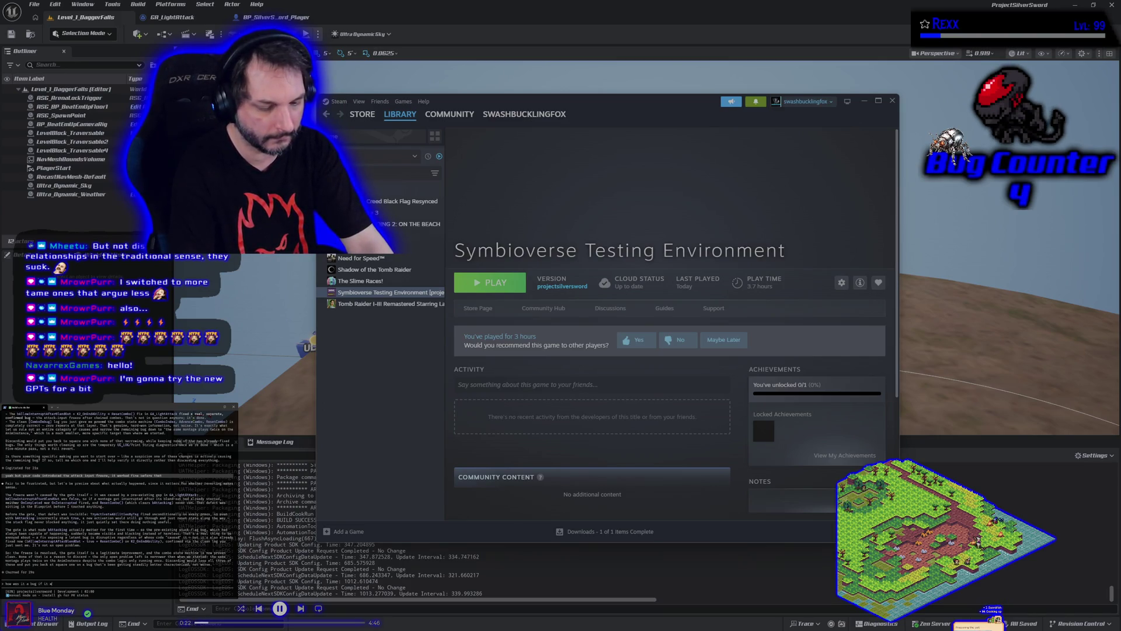
pyautogui.write('rre')
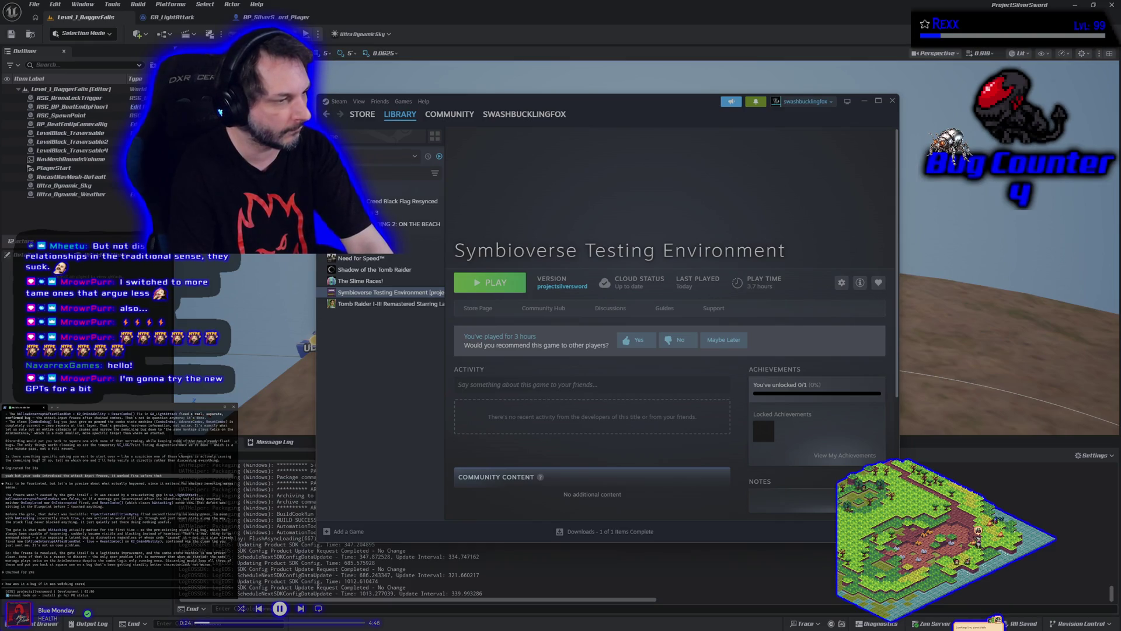
pyautogui.write('ctly from m')
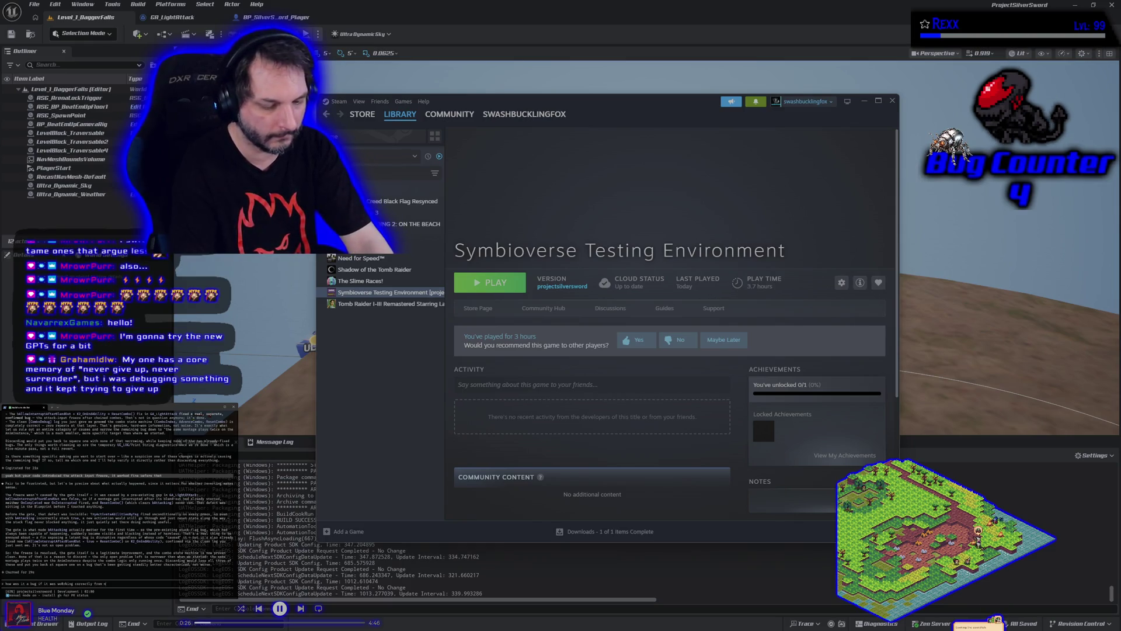
pyautogui.write('ov')
pyautogui.press('Return')
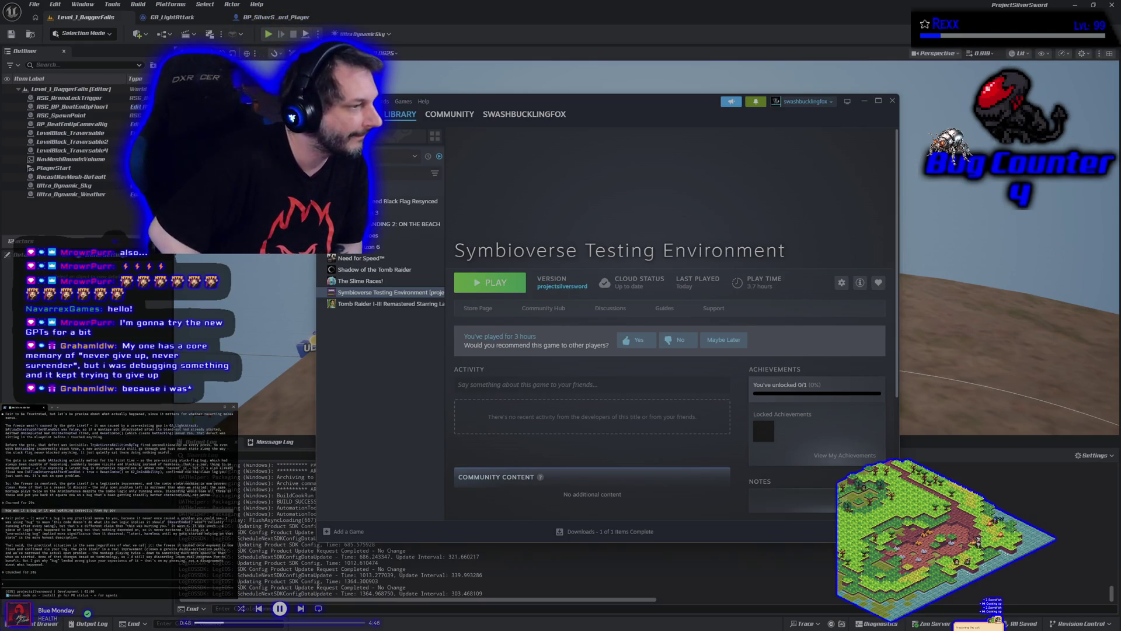
pyautogui.write("ok let's keep going, walk me through binding OnMontageStarted")
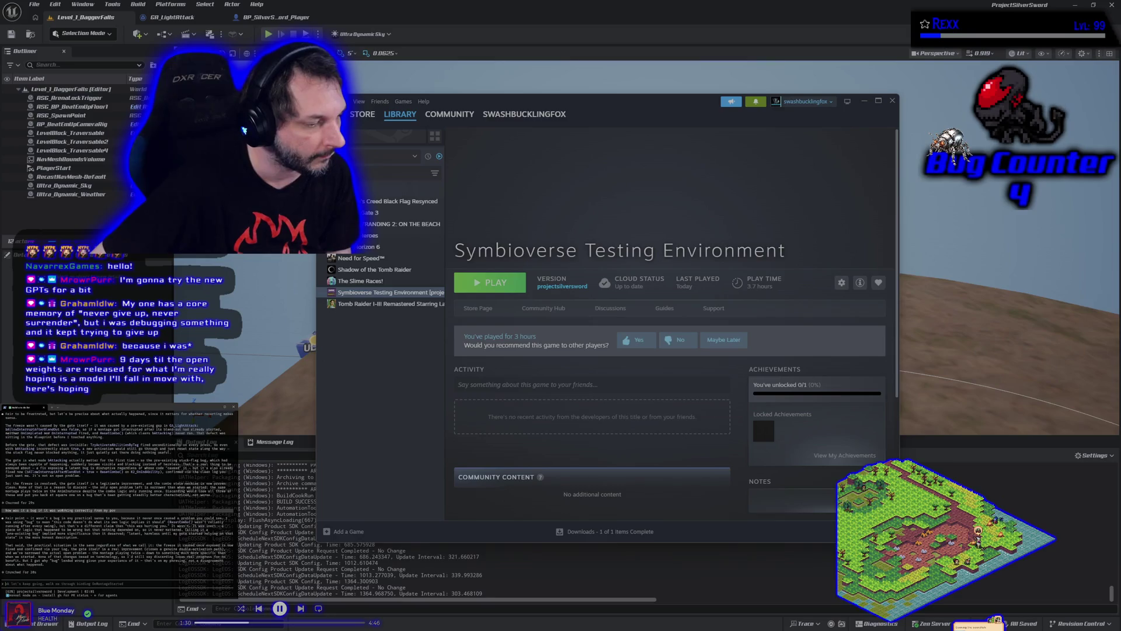
pyautogui.hotkey('alt', 'Tab')
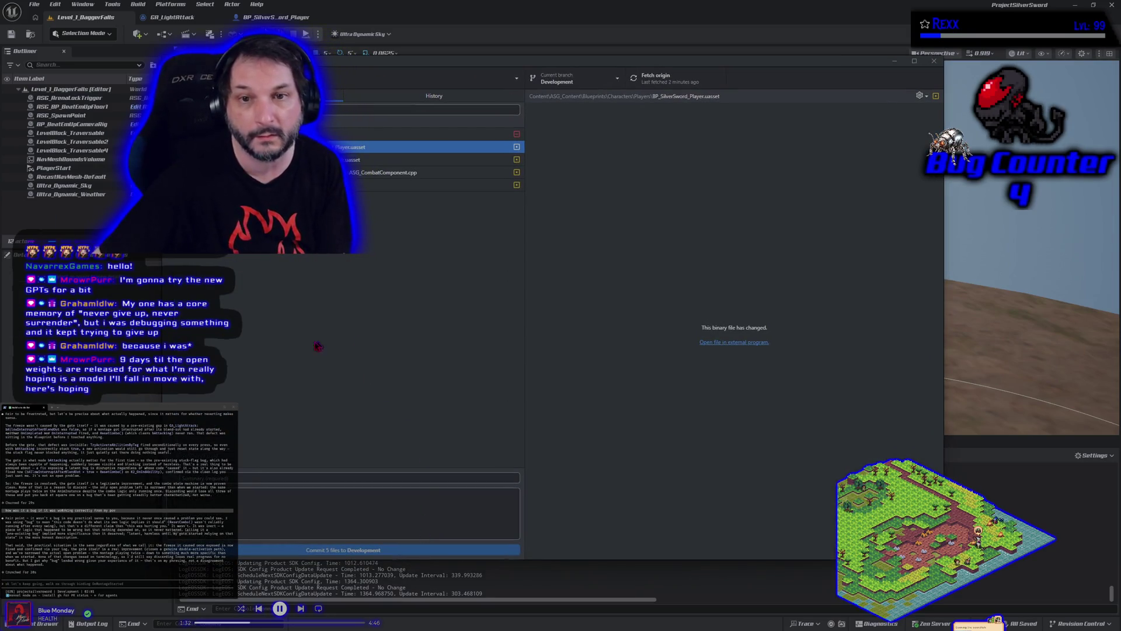
# Draft a question asking whether to fix the overengineered bug state or fix it from the last commit.
pyautogui.click(97, 250)
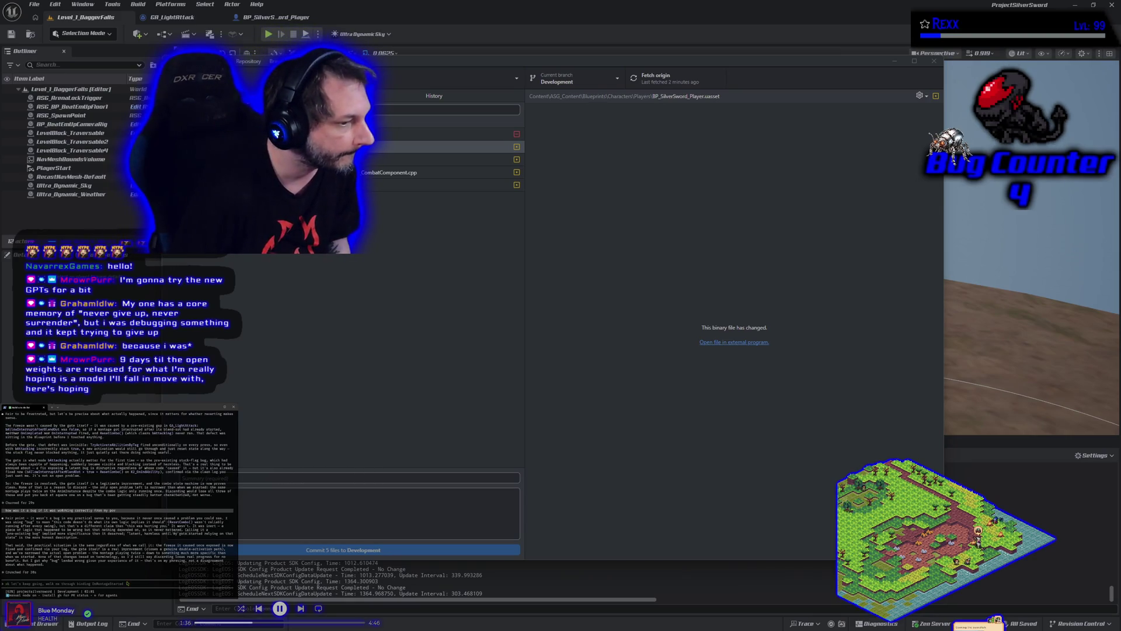
pyautogui.write('but if it was working as inten')
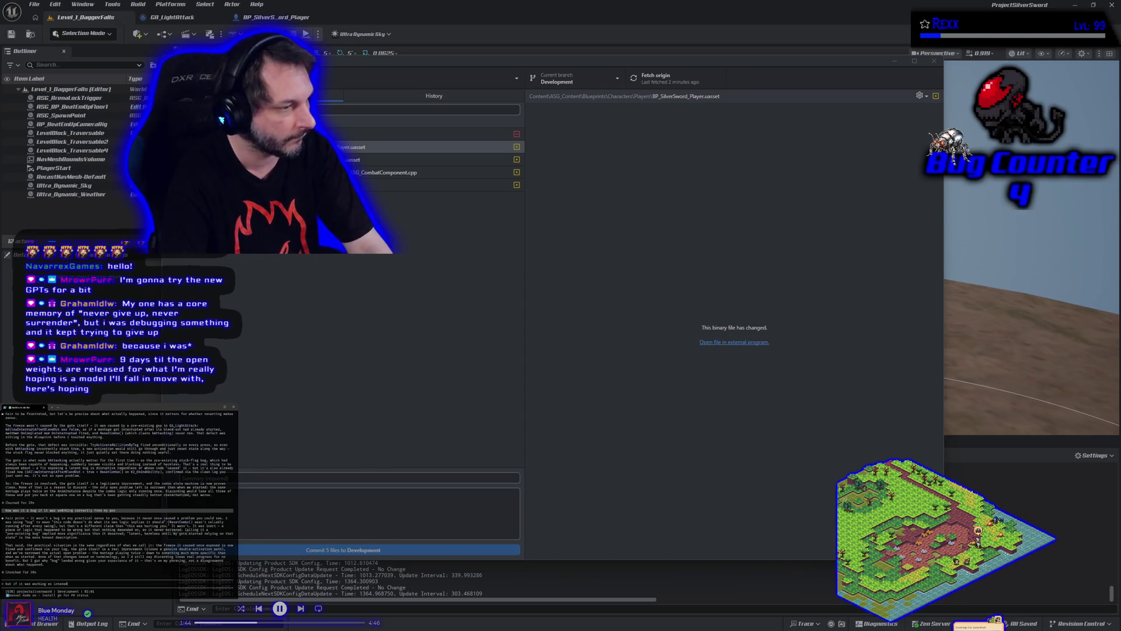
pyautogui.write('ed, and we still hav')
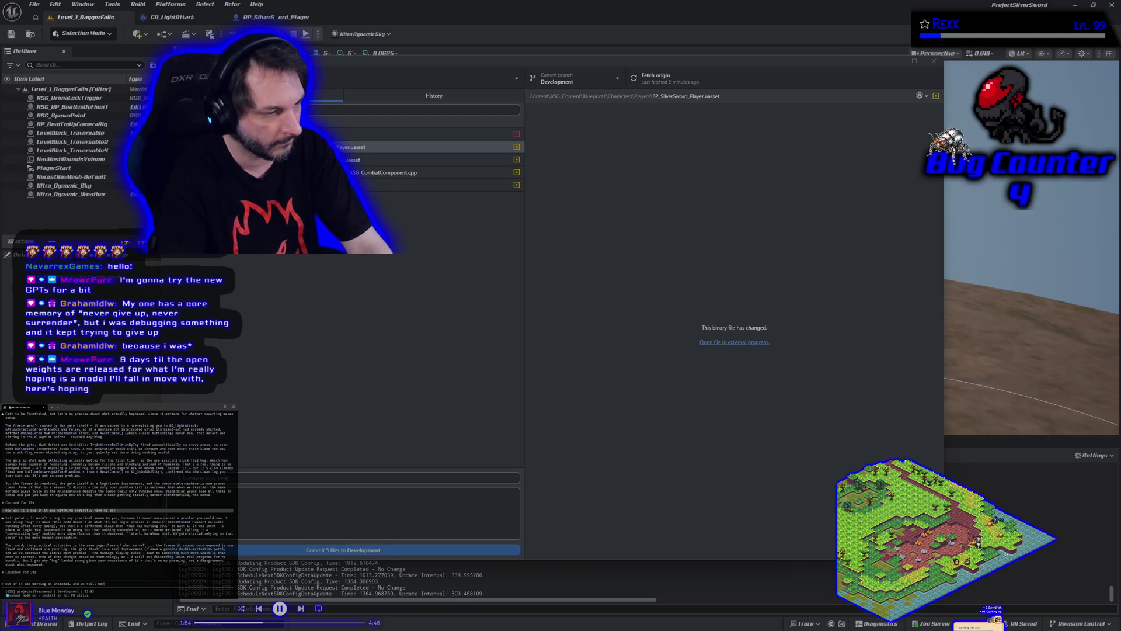
pyautogui.write('ent fix')
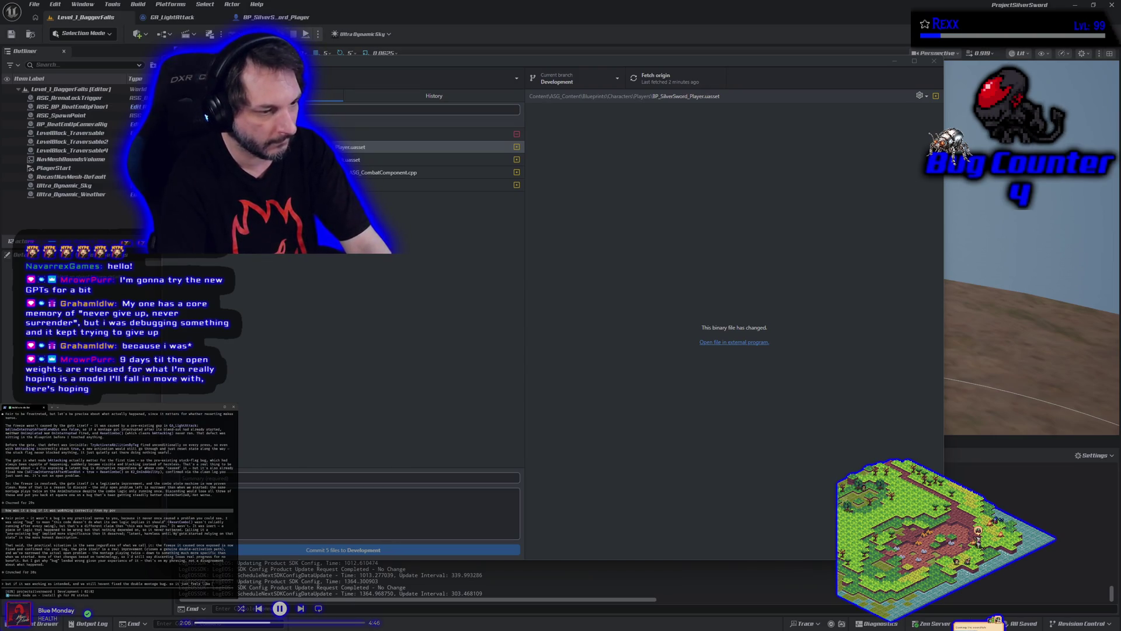
pyautogui.write('overengineering? is it better to')
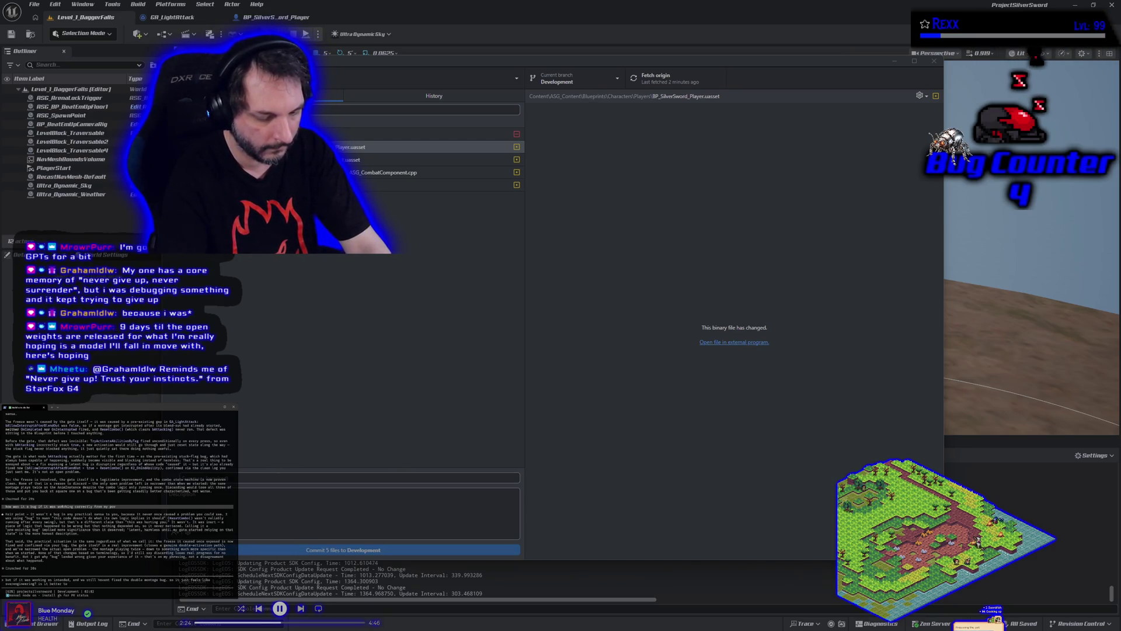
pyautogui.write('g in our curr')
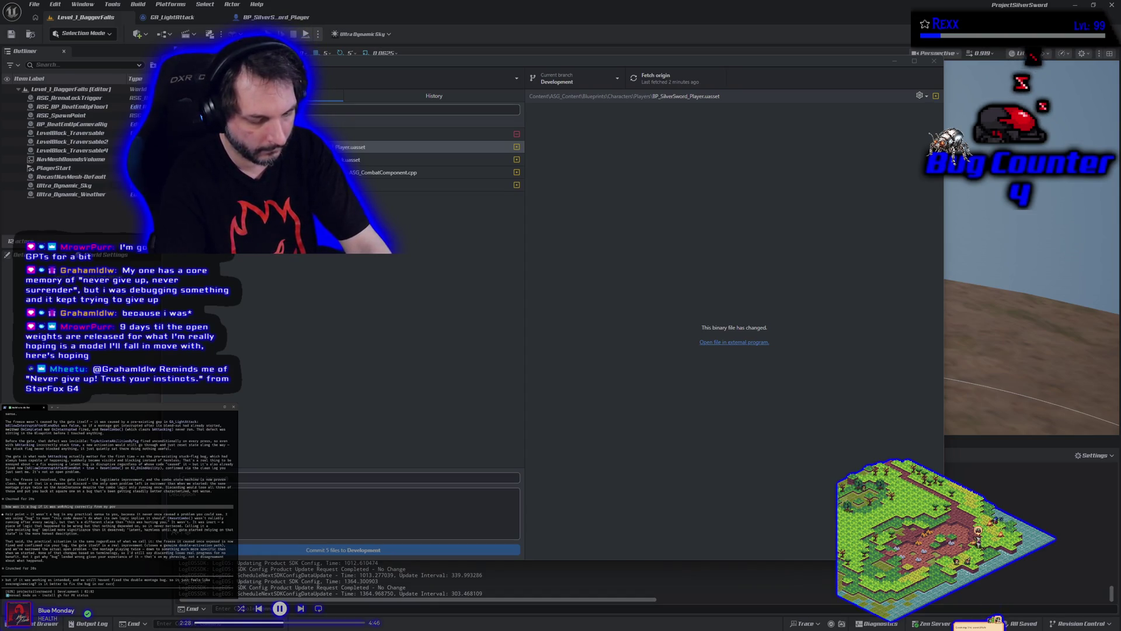
pyautogui.write('ent state or')
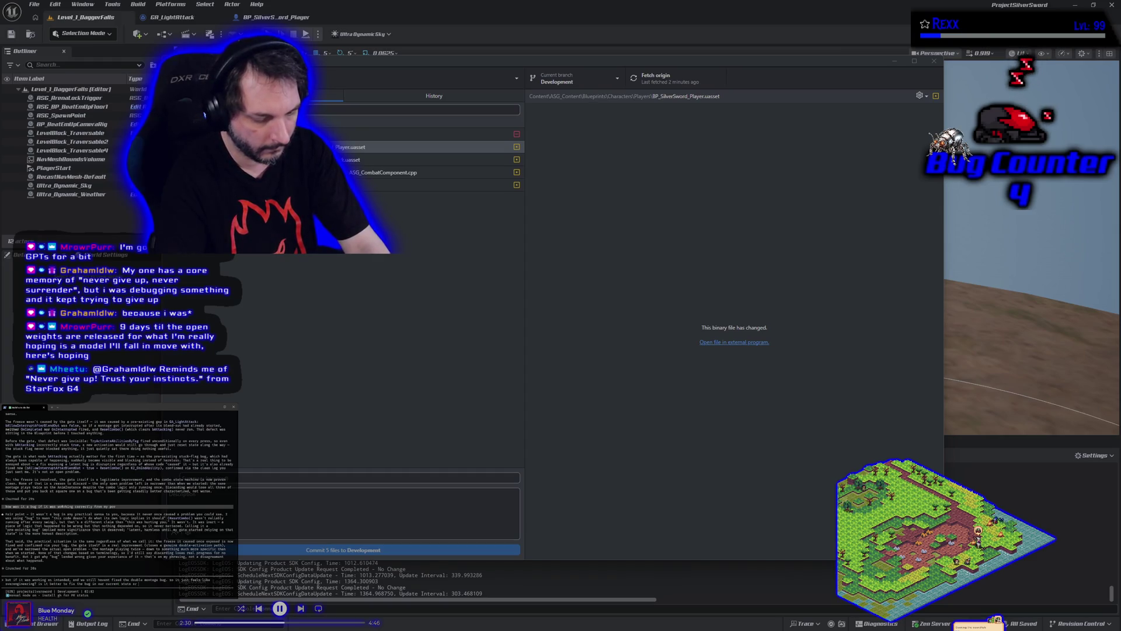
pyautogui.write(' is it better to fix')
pyautogui.write(' it from the last')
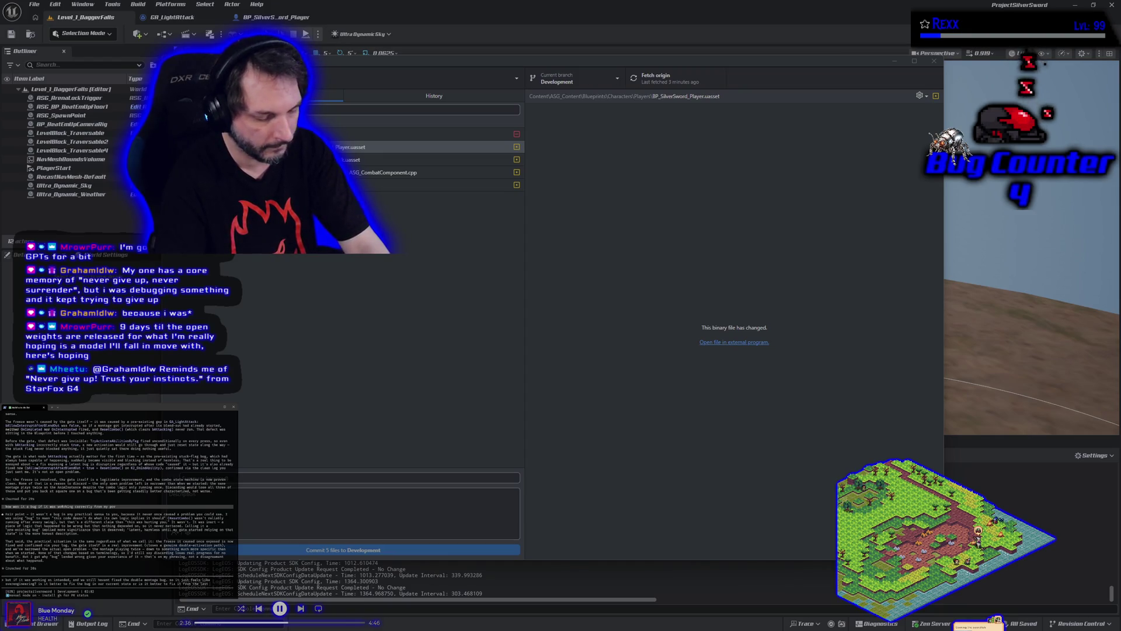
pyautogui.write(' commit?')
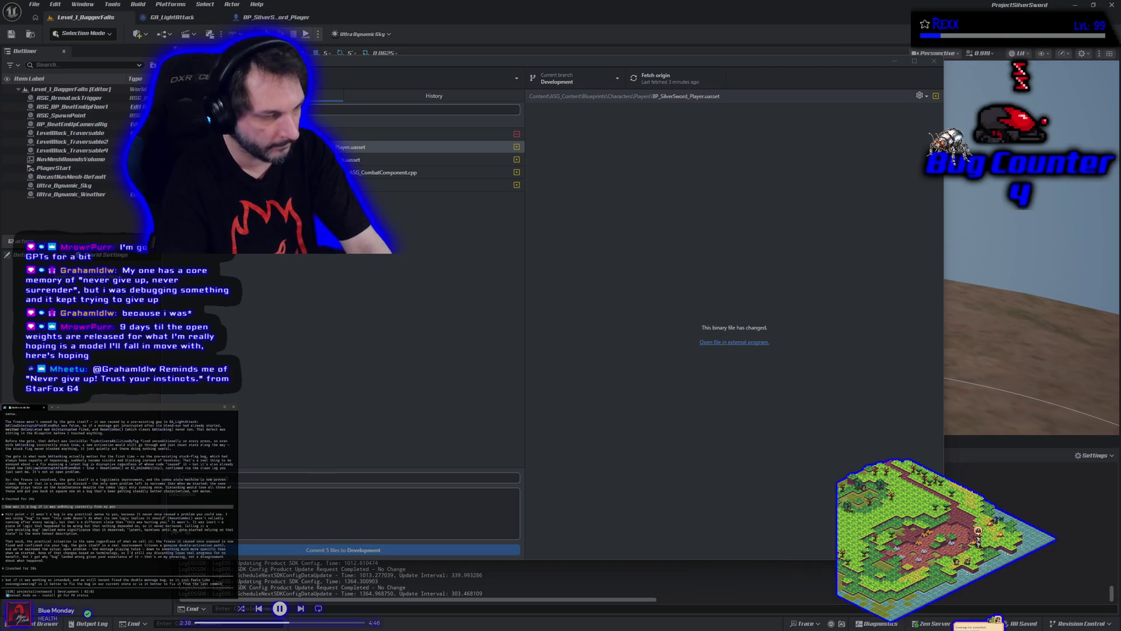
# Send the fix-or-revert question, then begin a note that you may want to revert later.
pyautogui.press('Return')
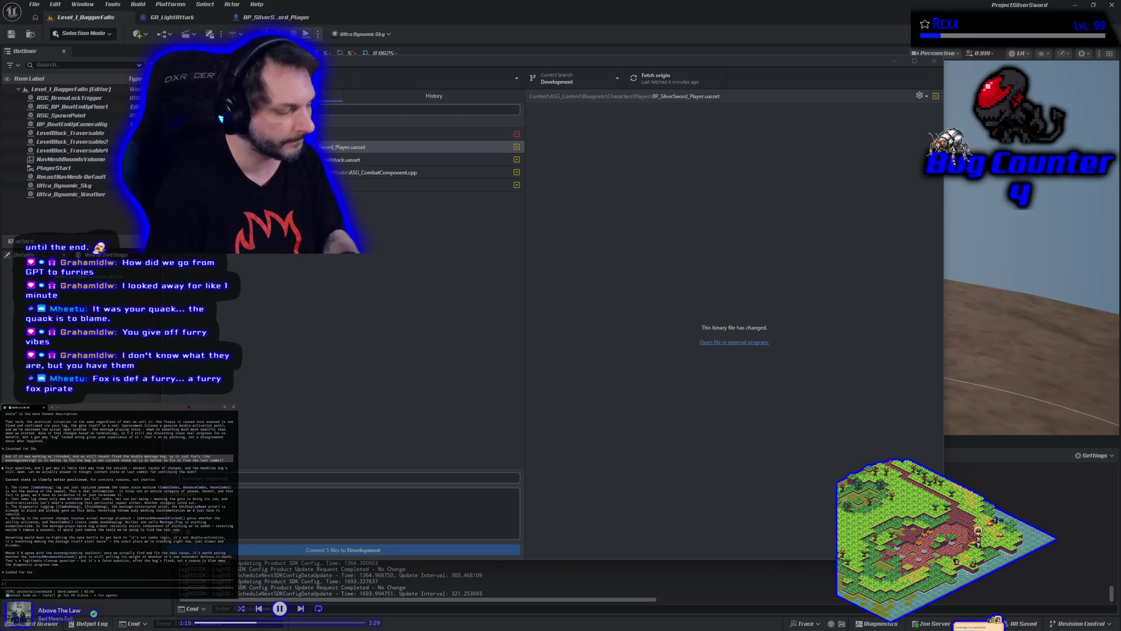
pyautogui.write('well i m')
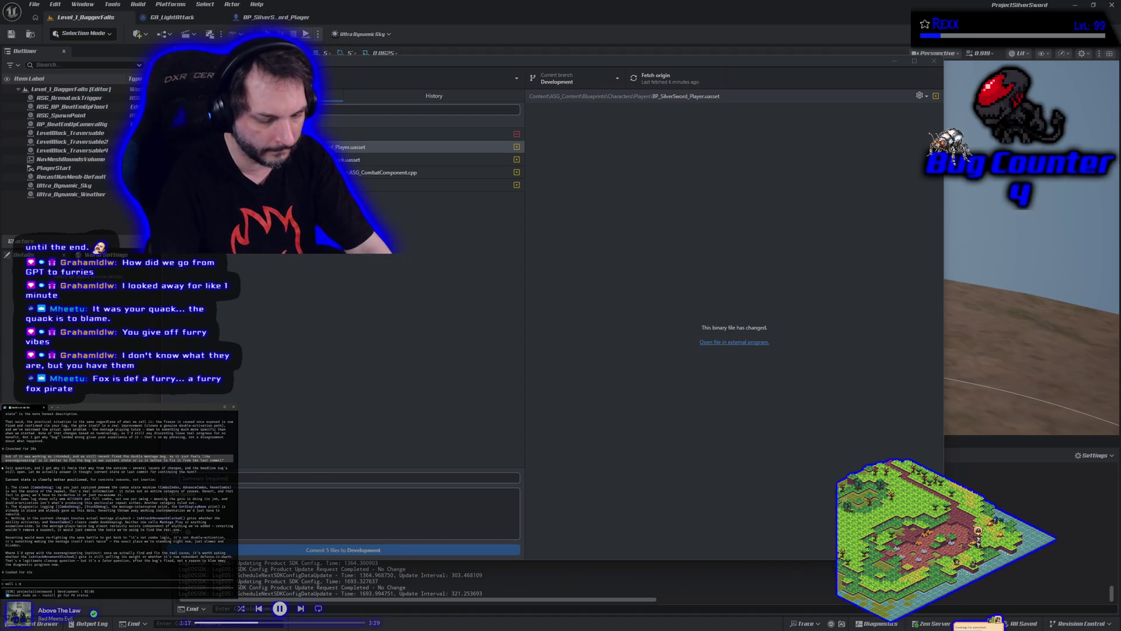
pyautogui.write('ay want to reve')
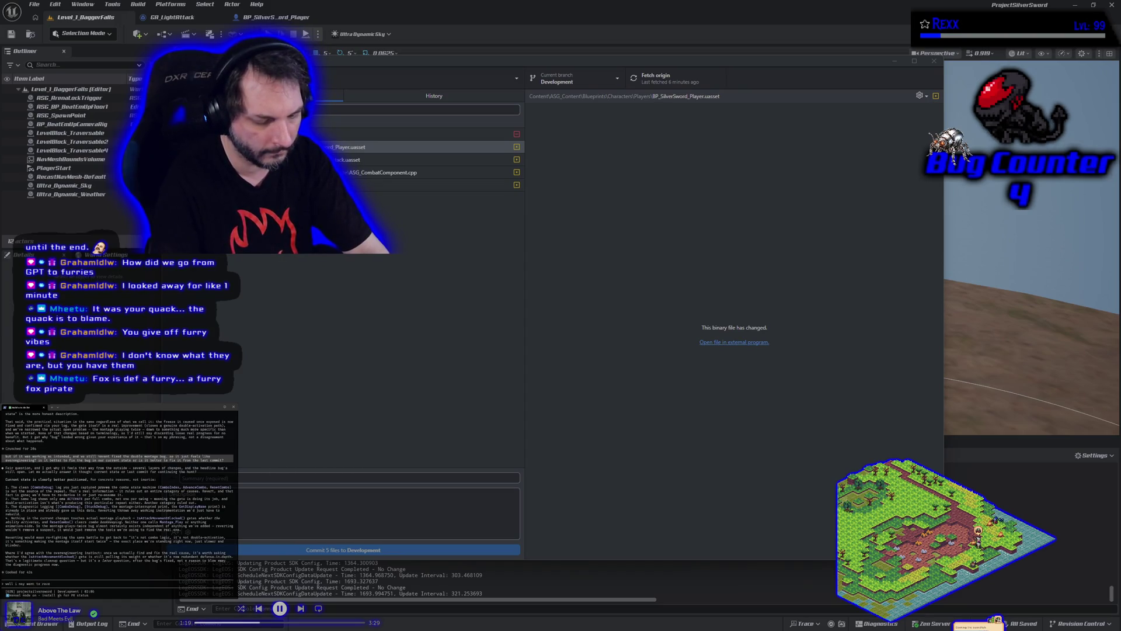
pyautogui.write('rt once we have the answer')
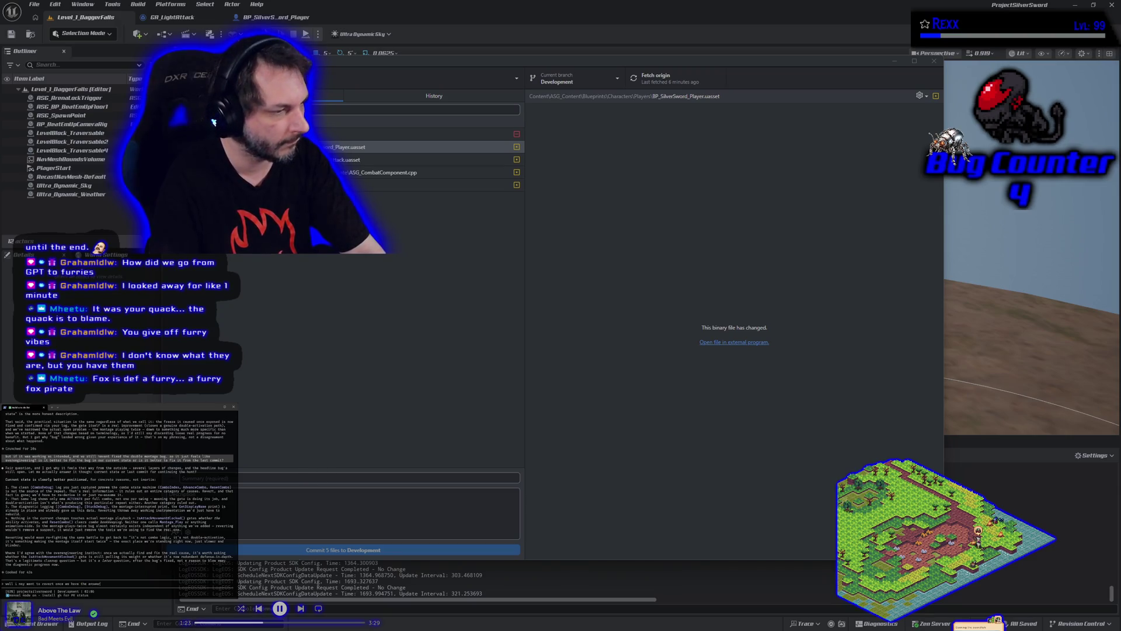
# Send the note about possibly reverting and type 'push let's do it' as the go-ahead.
pyautogui.press('Return')
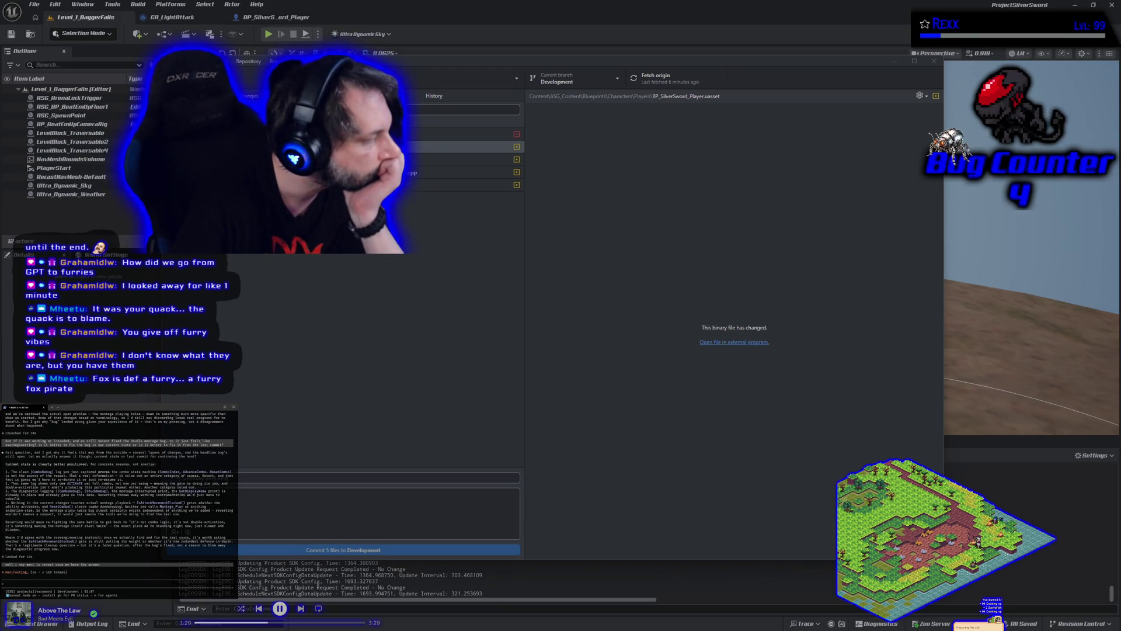
pyautogui.write("push let's do it")
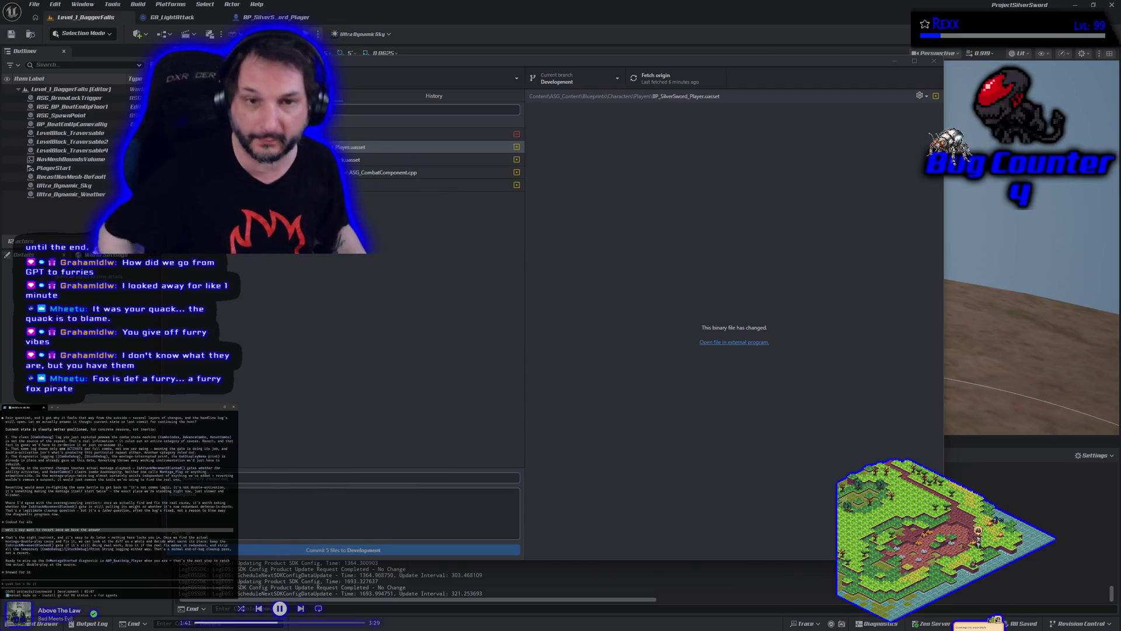
# Hide the source-control window and the Steam library to reveal the Unreal Editor.
pyautogui.click(894, 61)
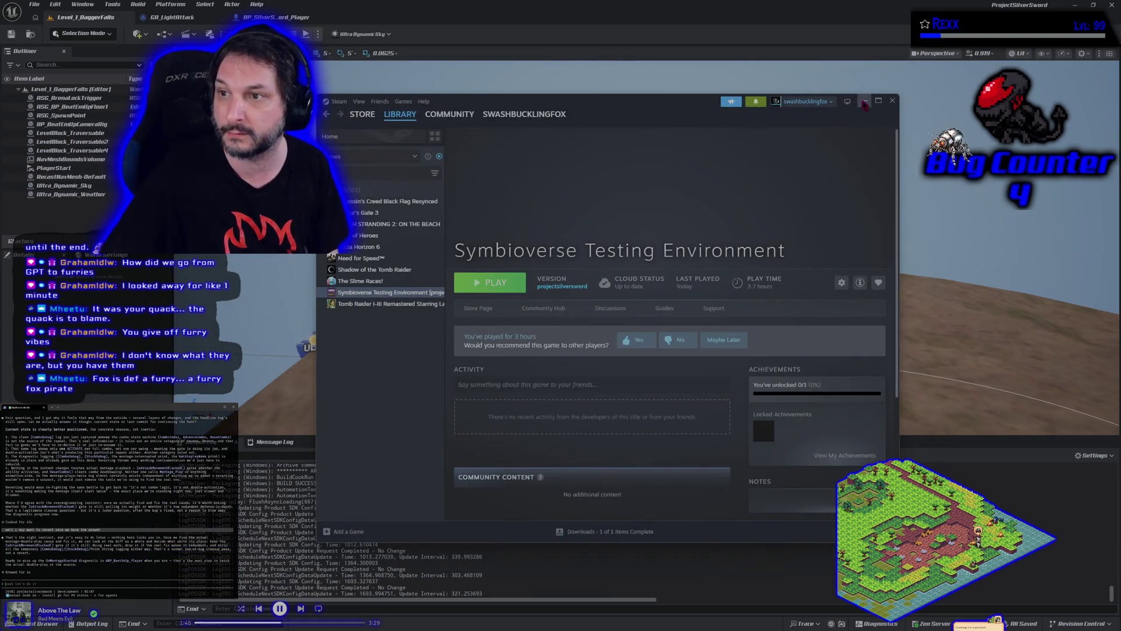
pyautogui.click(865, 102)
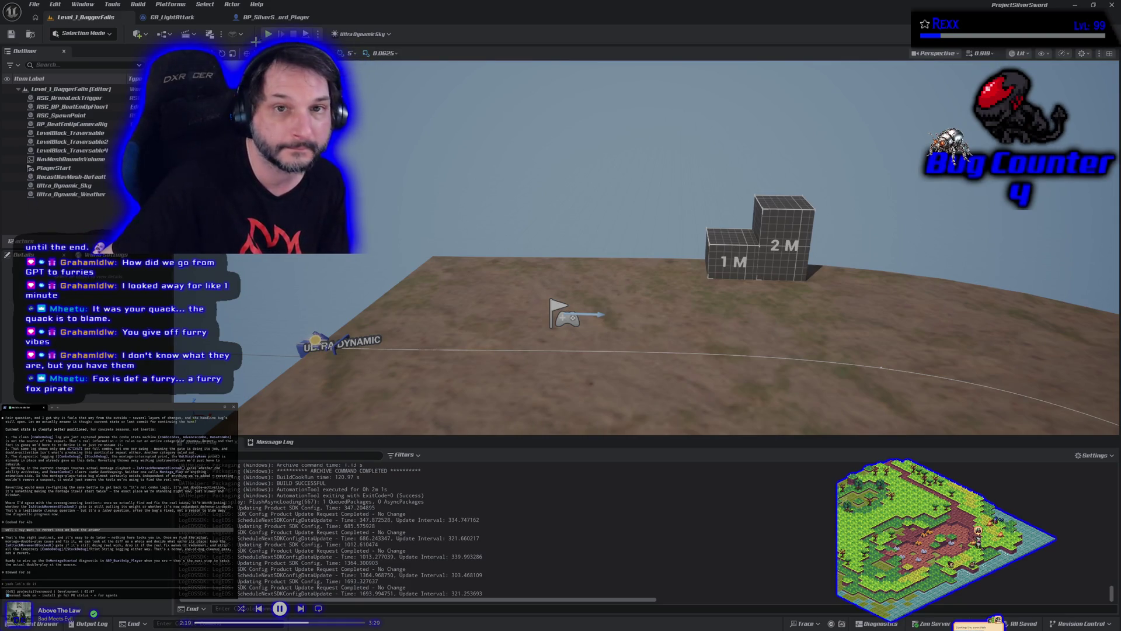
# Locate the Mesh's Anim Class from BP_SilverSword_Player and open ABP_BeatEmUp_Player.
pyautogui.click(279, 21)
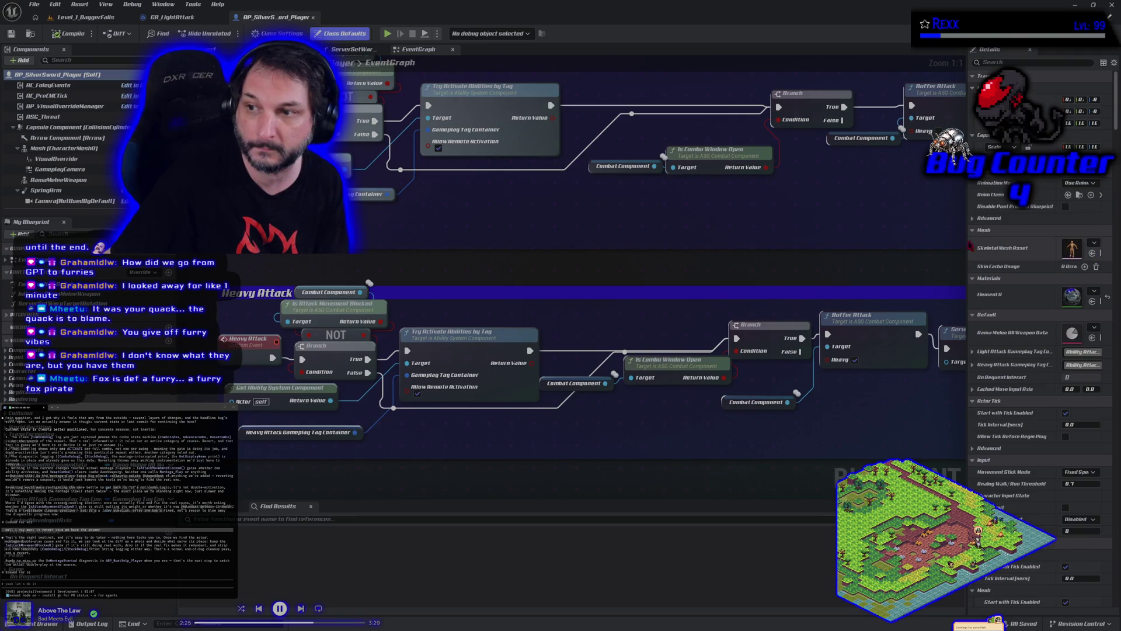
pyautogui.moveTo(960, 241); pyautogui.dragTo(906, 240)
pyautogui.click(1081, 253)
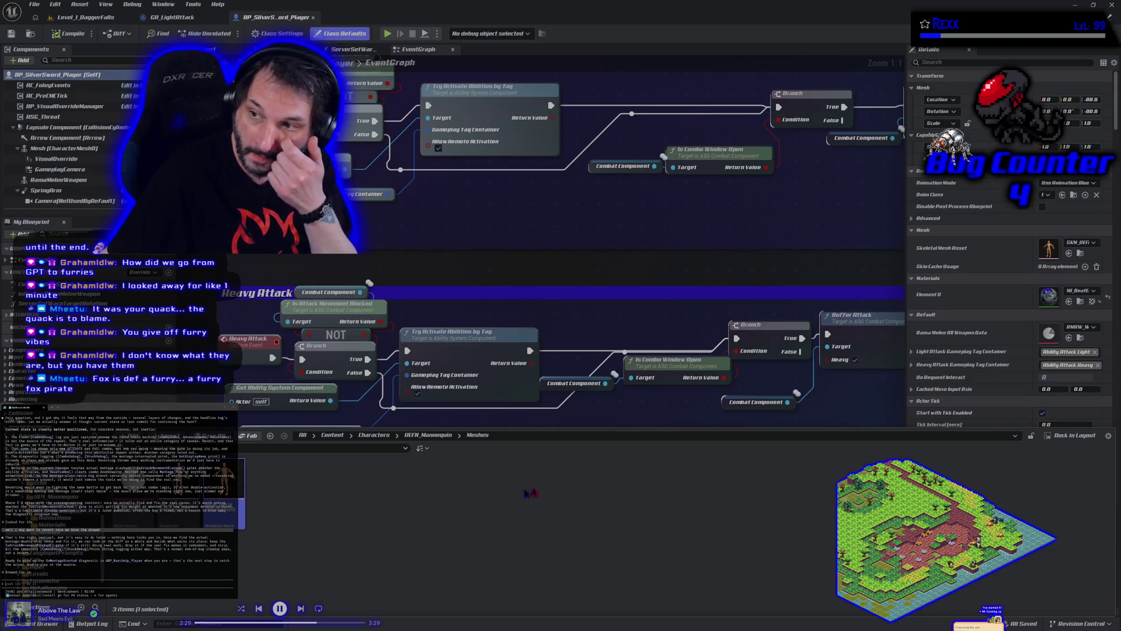
pyautogui.click(996, 196)
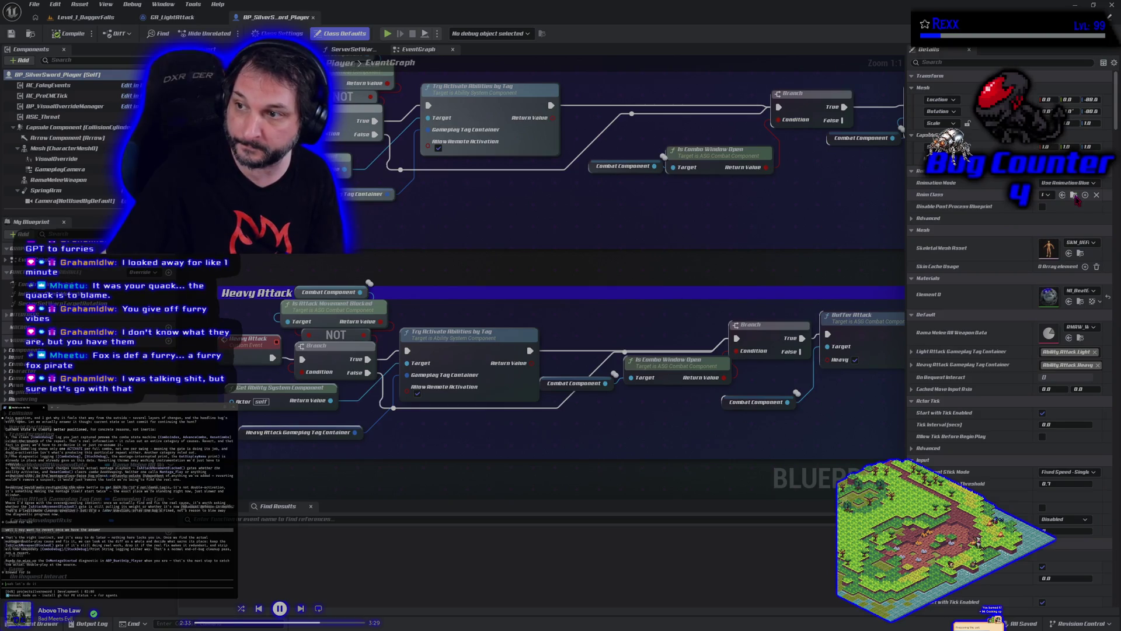
pyautogui.click(1075, 196)
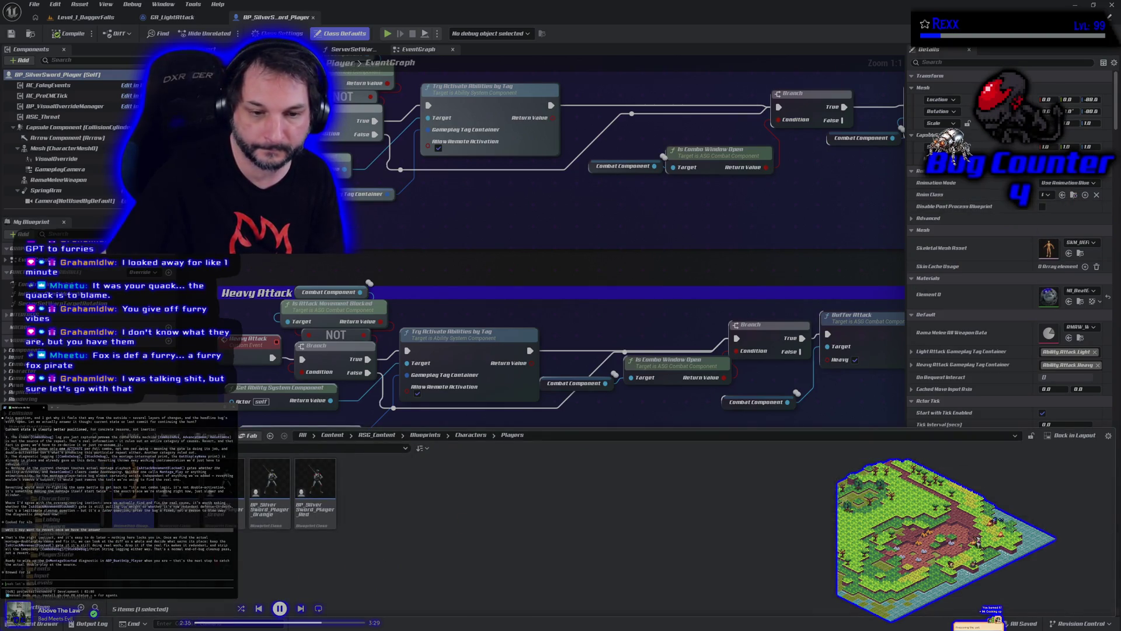
pyautogui.doubleClick(139, 511)
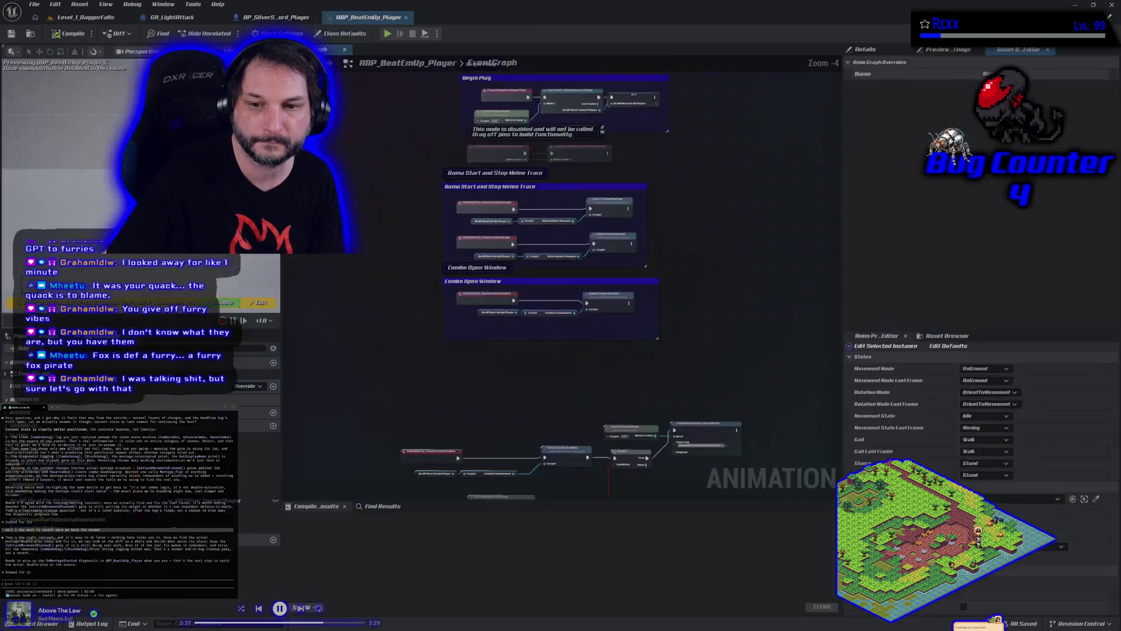
# Survey ABP_BeatEmUp_Player's event graph and send the agent the go-ahead reply.
pyautogui.scroll(-1, 422, 334)
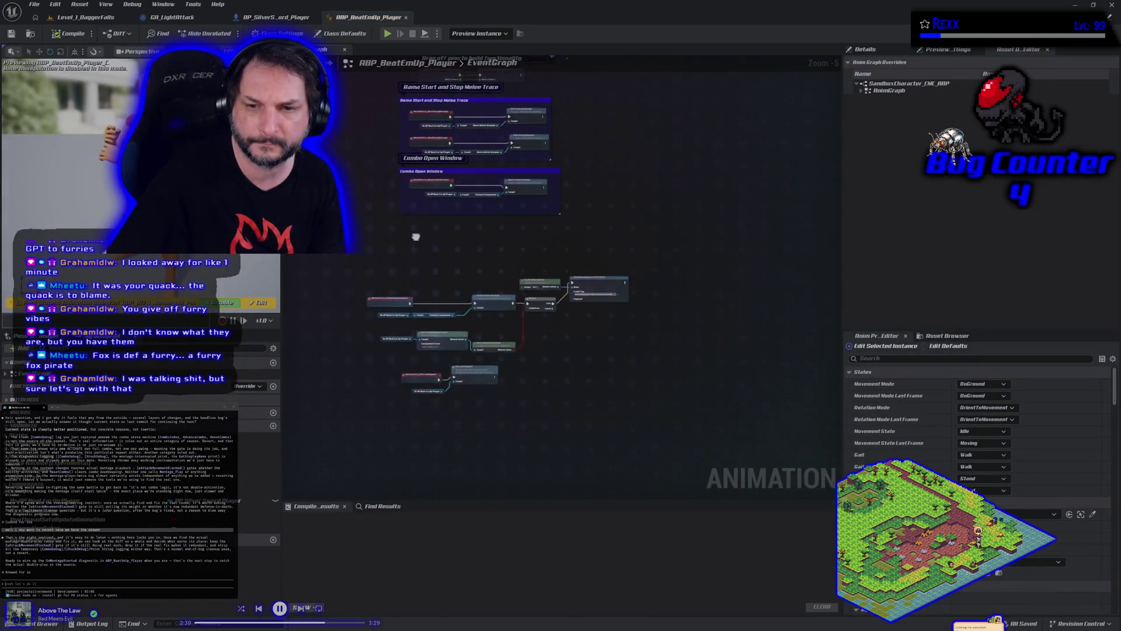
pyautogui.scroll(-1, 426, 324)
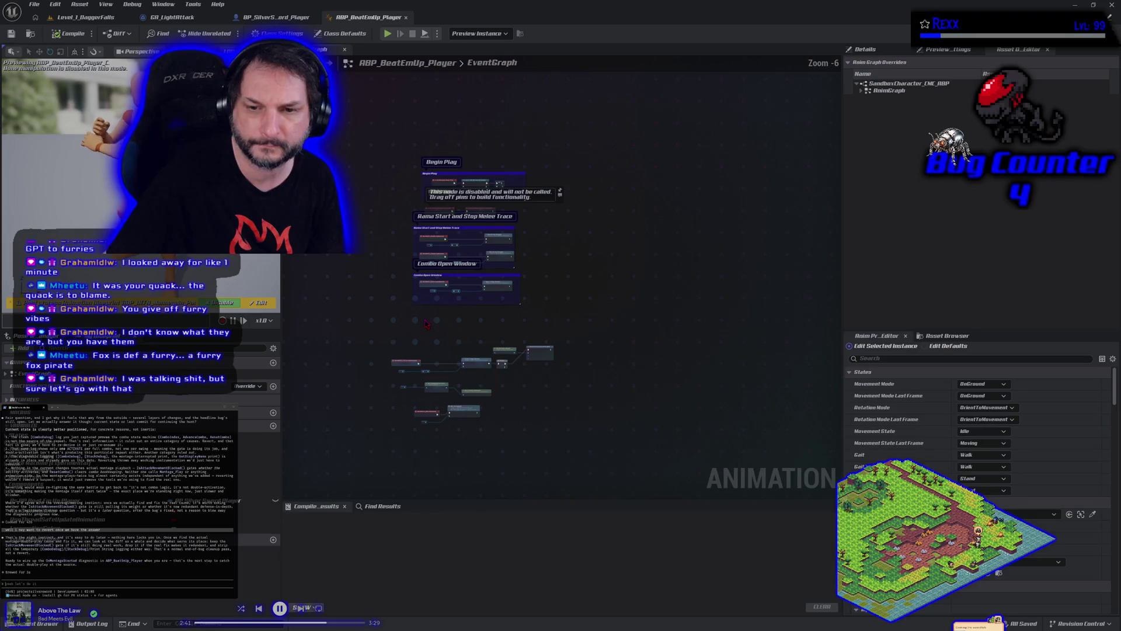
pyautogui.scroll(1, 426, 324)
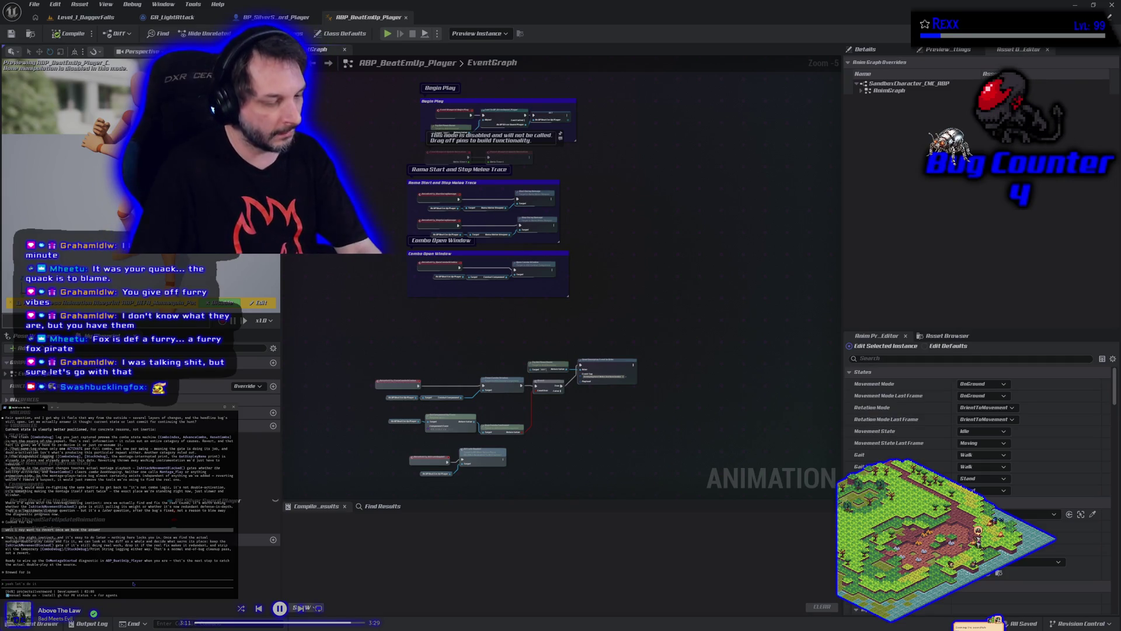
pyautogui.press('Return')
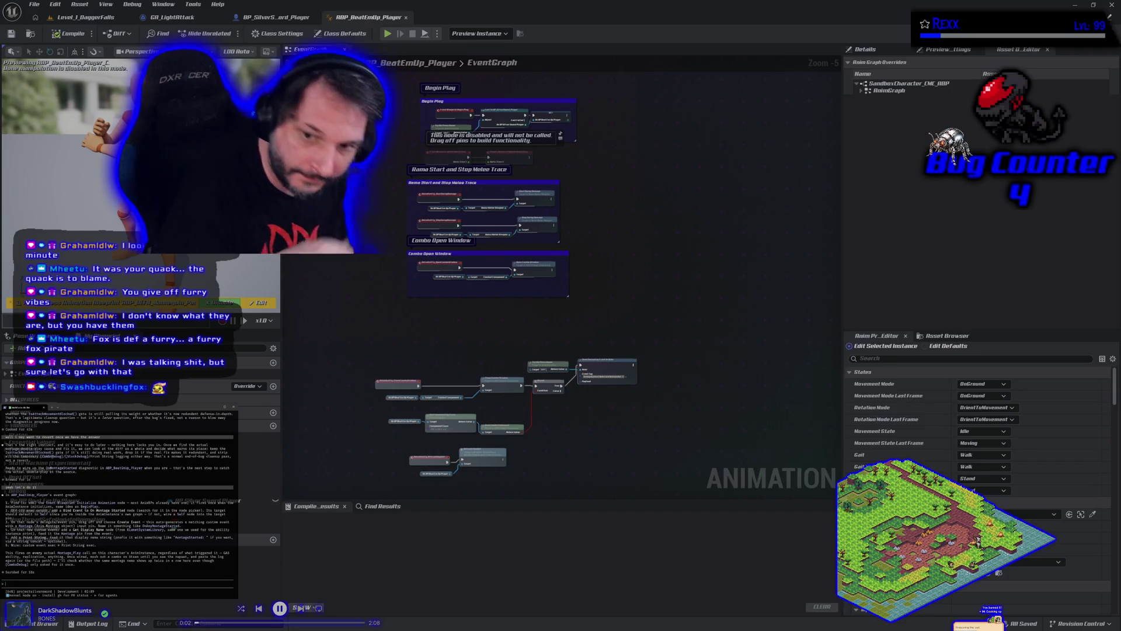
# Wrap the combo window nodes in a comment box titled Combo Window.
pyautogui.moveTo(492, 319)
pyautogui.mouseDown()
pyautogui.moveTo(491, 427)
pyautogui.moveTo(495, 214)
pyautogui.mouseUp()
pyautogui.scroll(3, 451, 308)
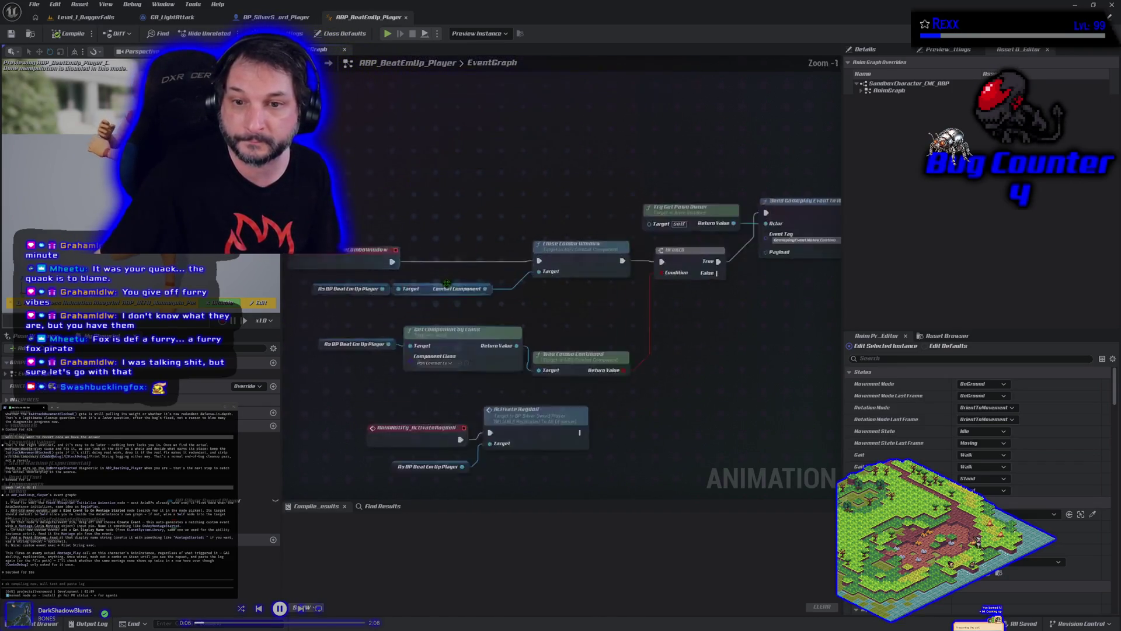
pyautogui.scroll(-1, 452, 308)
pyautogui.moveTo(467, 223); pyautogui.dragTo(476, 211)
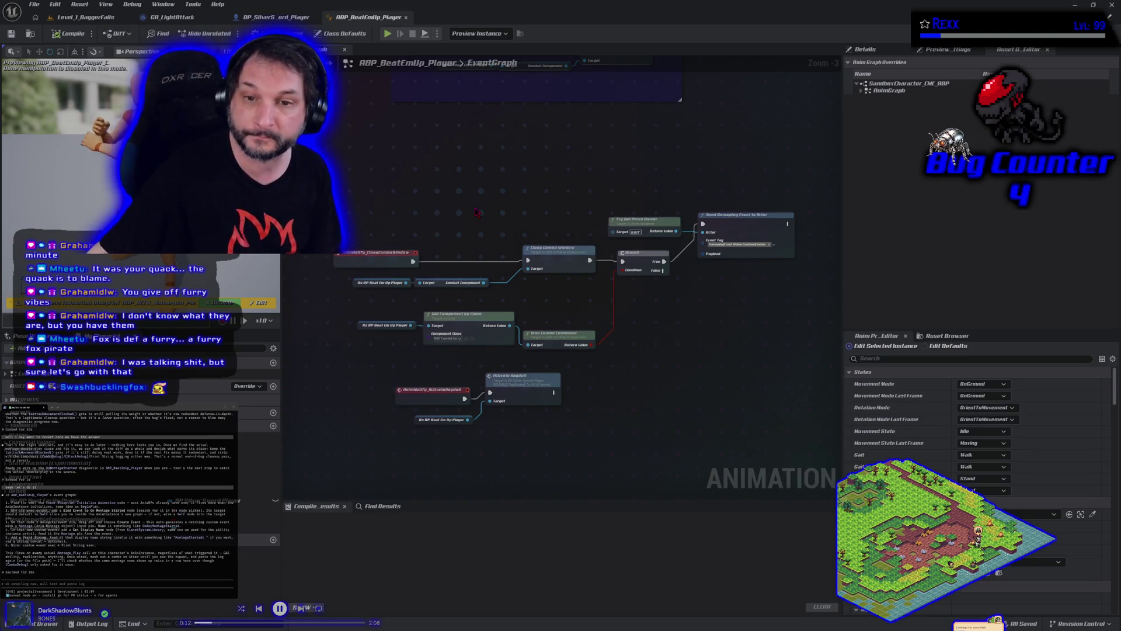
pyautogui.moveTo(374, 177)
pyautogui.mouseDown()
pyautogui.moveTo(643, 349)
pyautogui.moveTo(735, 352)
pyautogui.mouseUp()
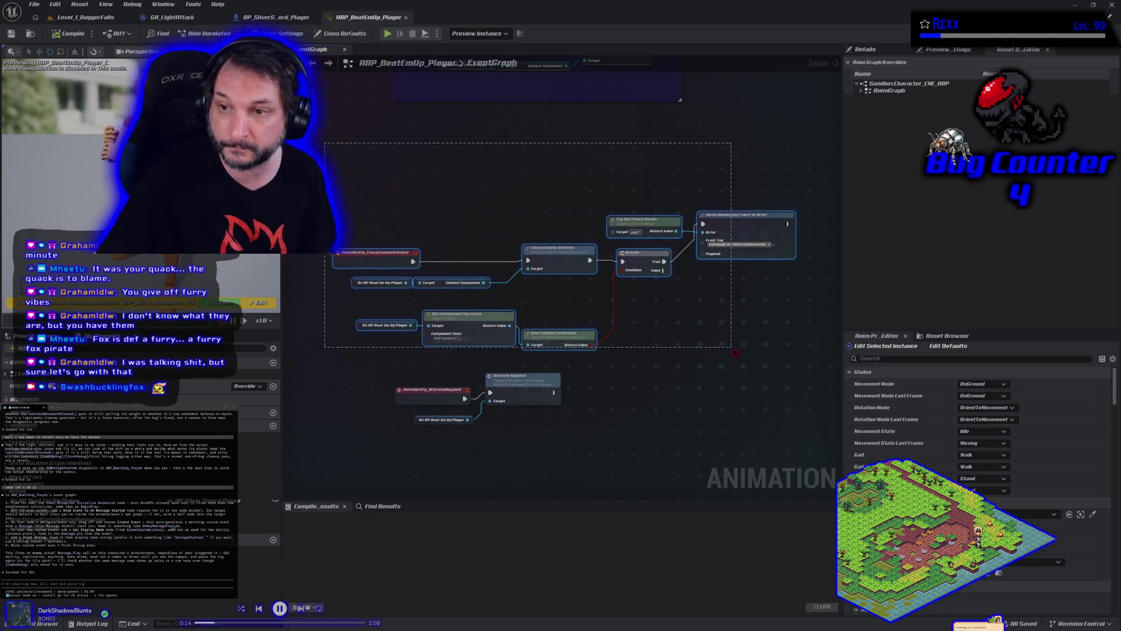
pyautogui.press('c')
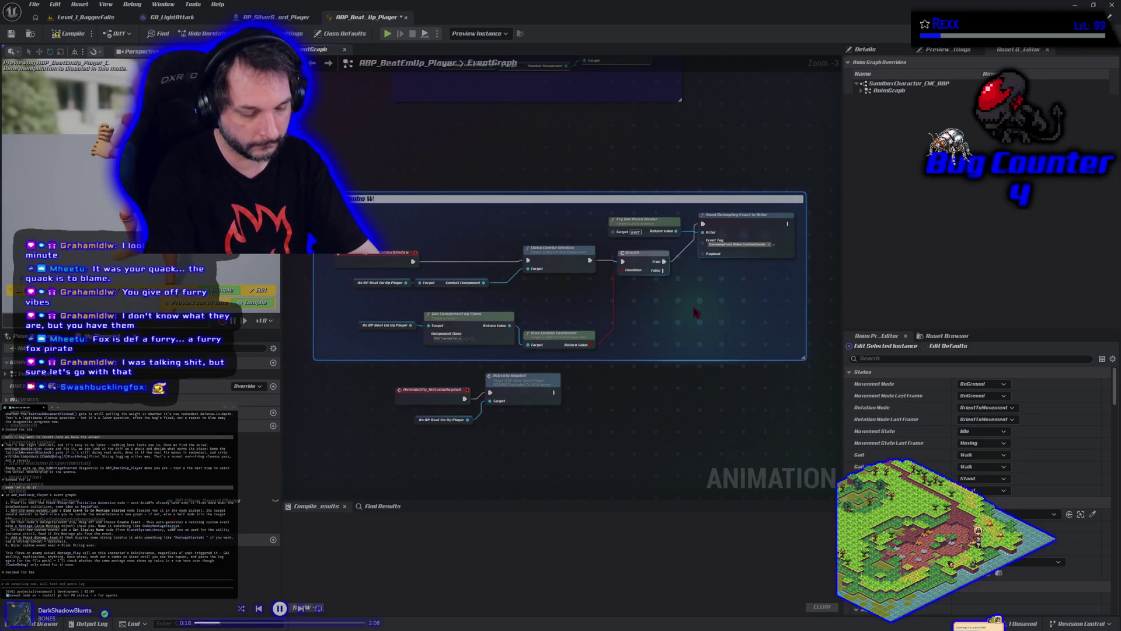
pyautogui.press('Return')
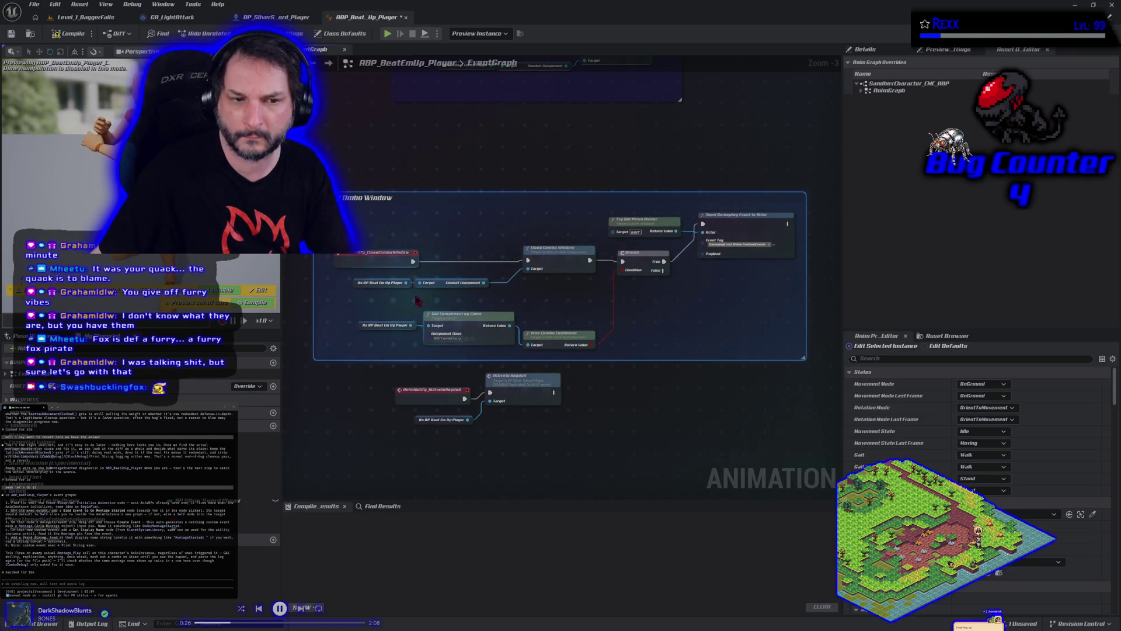
# Make the Combo Window comment's title visible when zoomed out and colour it blue.
pyautogui.click(864, 50)
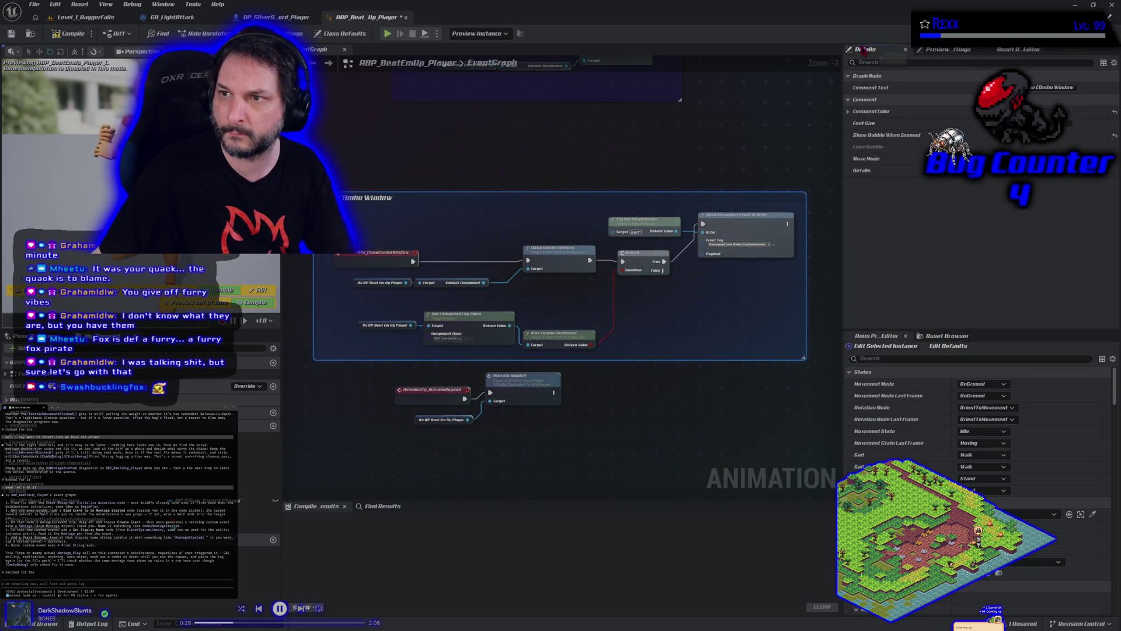
pyautogui.click(1022, 135)
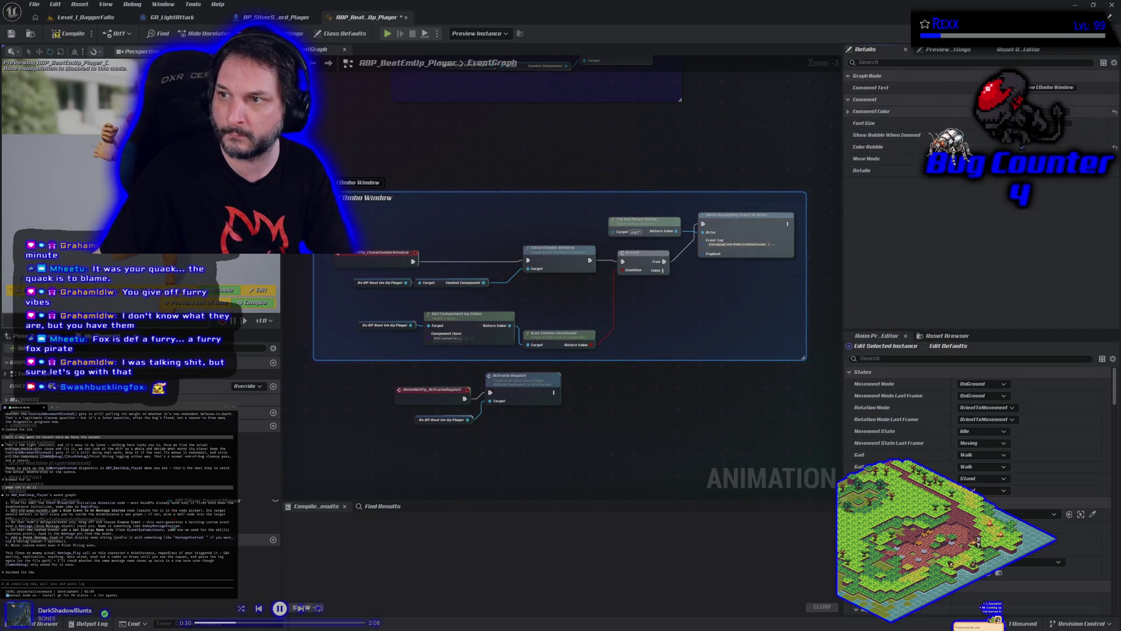
pyautogui.click(993, 111)
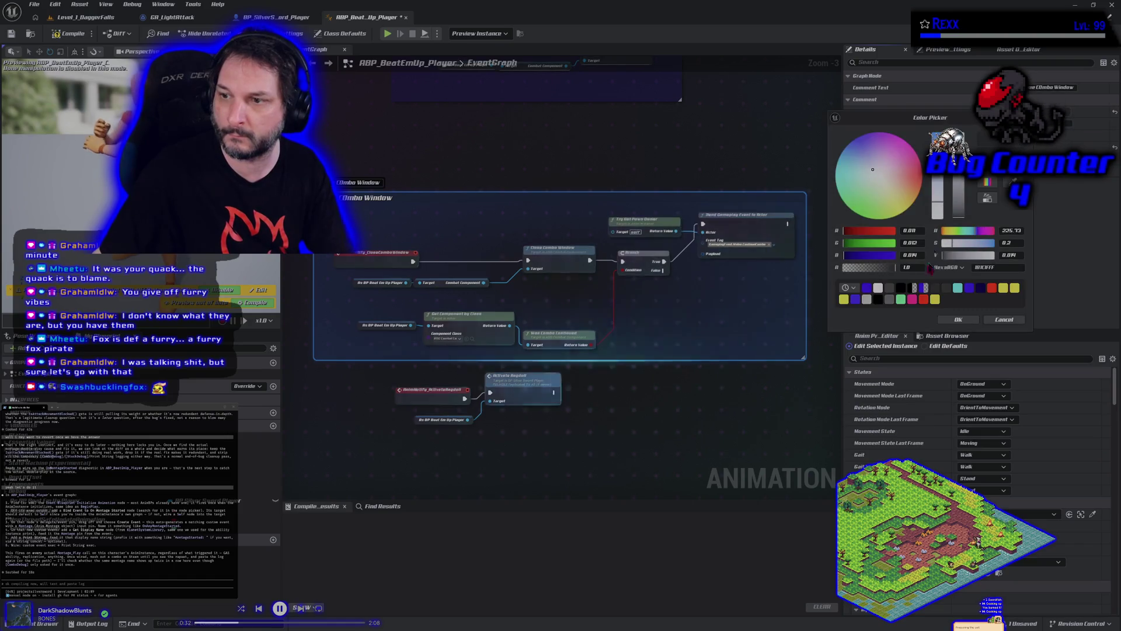
pyautogui.click(856, 300)
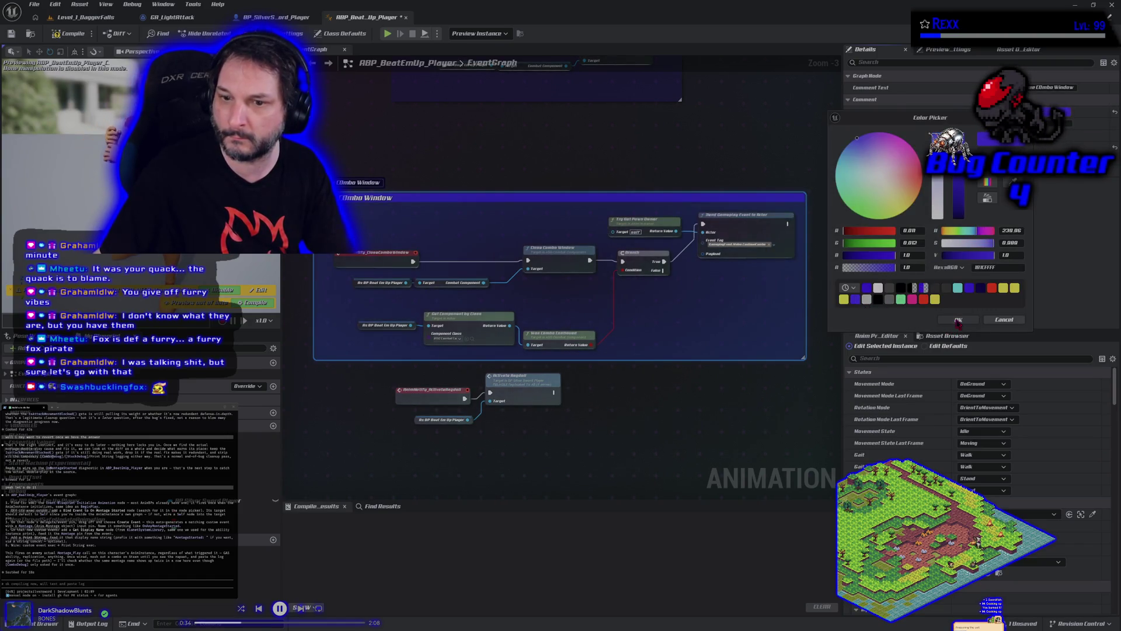
pyautogui.click(958, 321)
# Wrap the three Activate Ragdoll nodes in a Ragdoll comment and compile the animation blueprint.
pyautogui.moveTo(383, 366); pyautogui.dragTo(567, 429)
pyautogui.moveTo(507, 389); pyautogui.dragTo(501, 421)
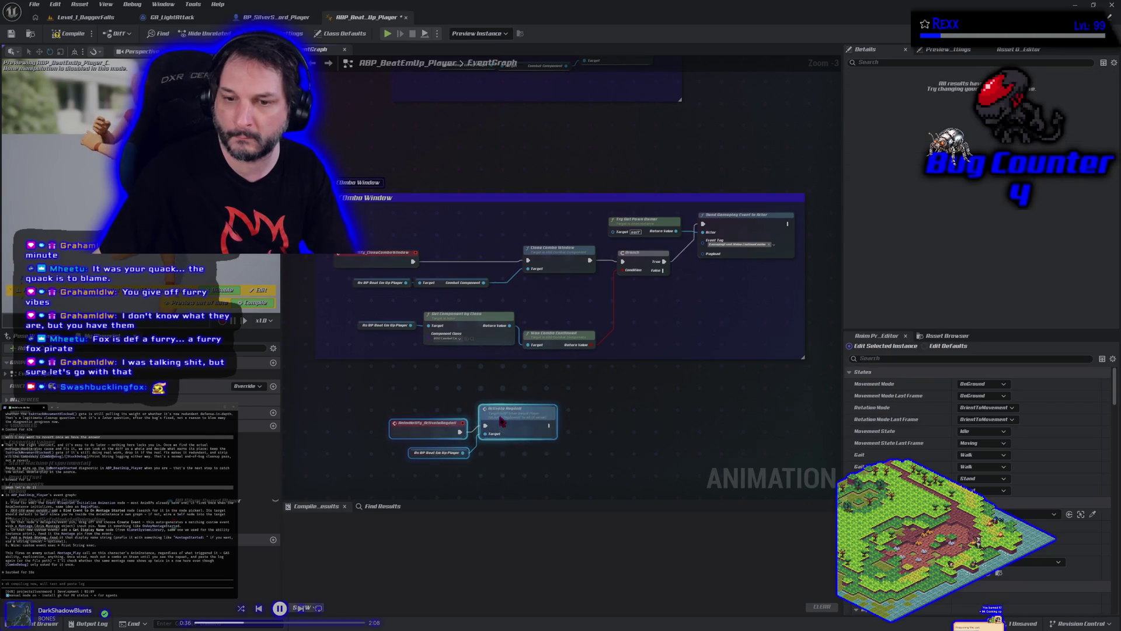
pyautogui.write('cR')
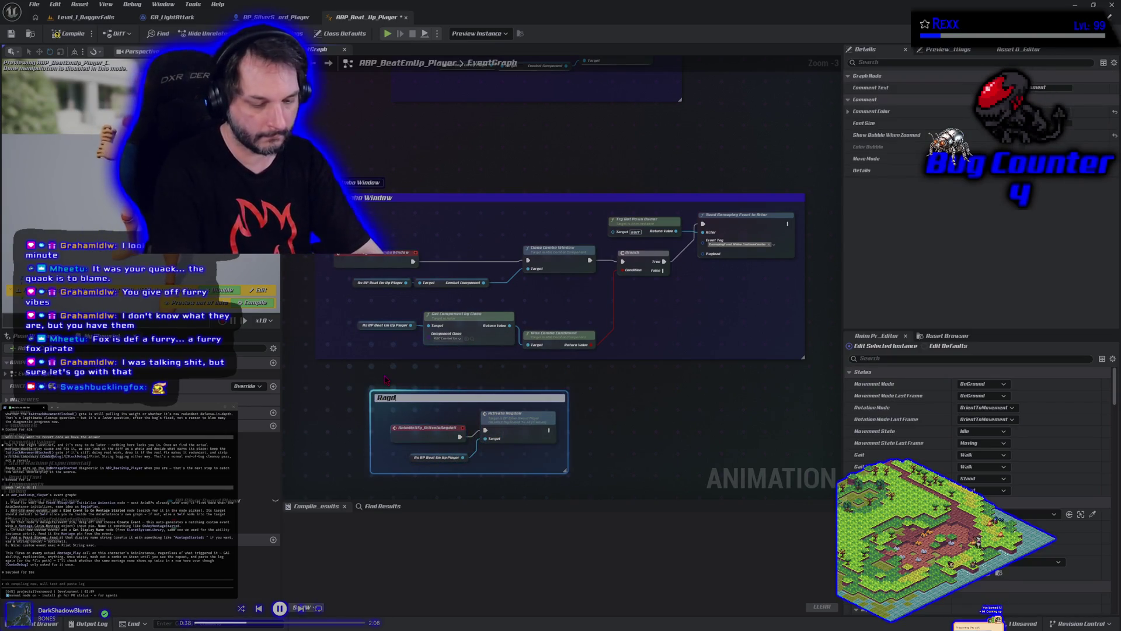
pyautogui.press('Return')
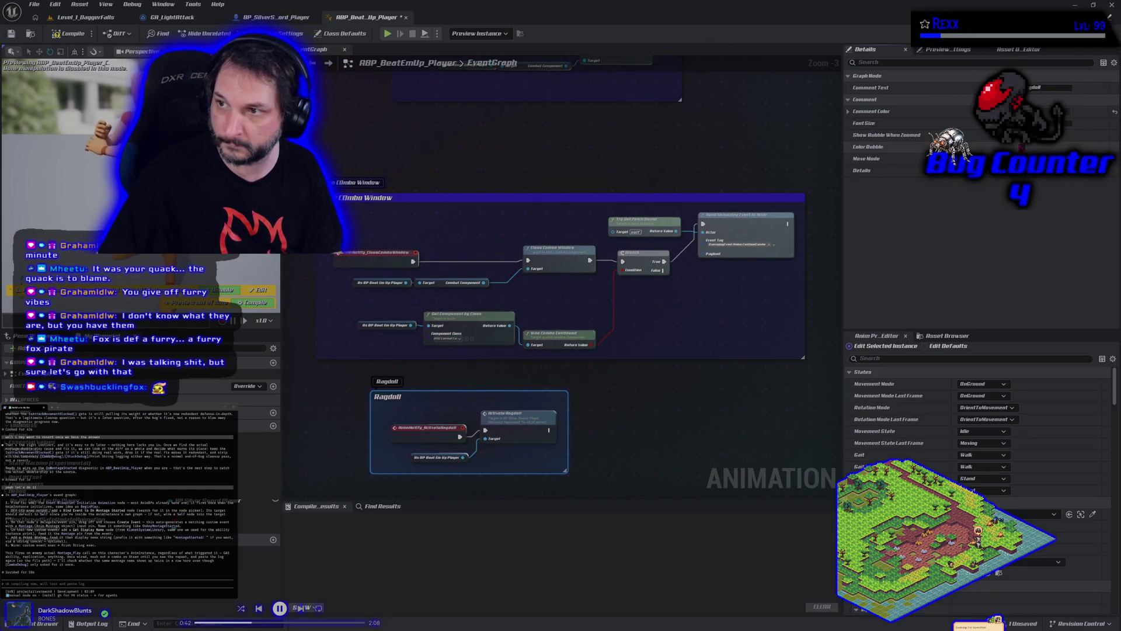
pyautogui.click(1005, 111)
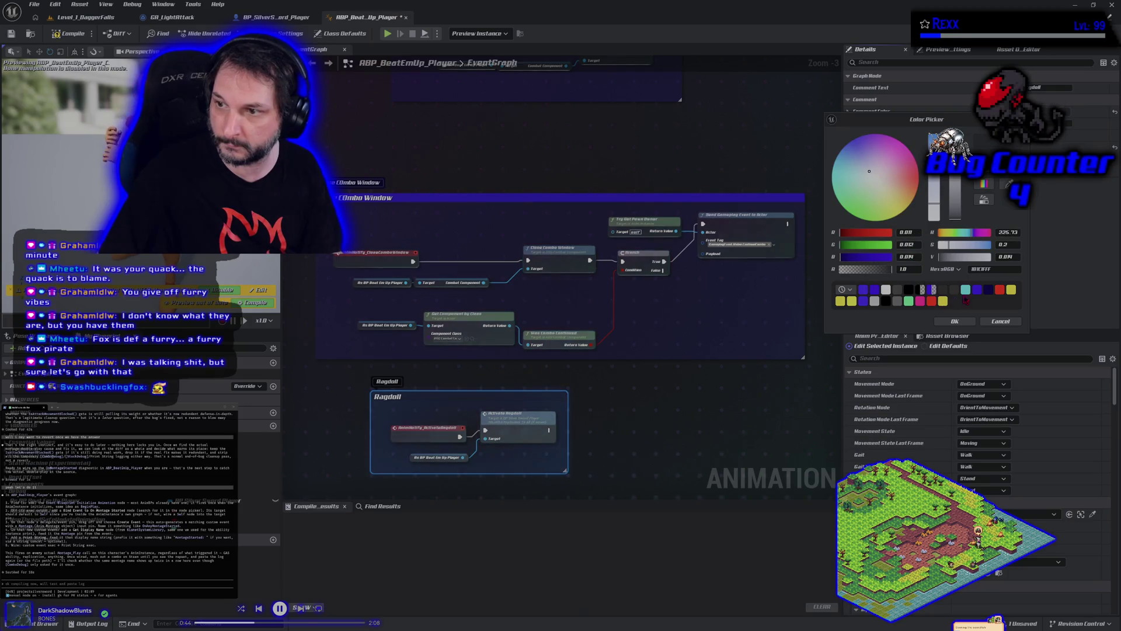
pyautogui.click(955, 321)
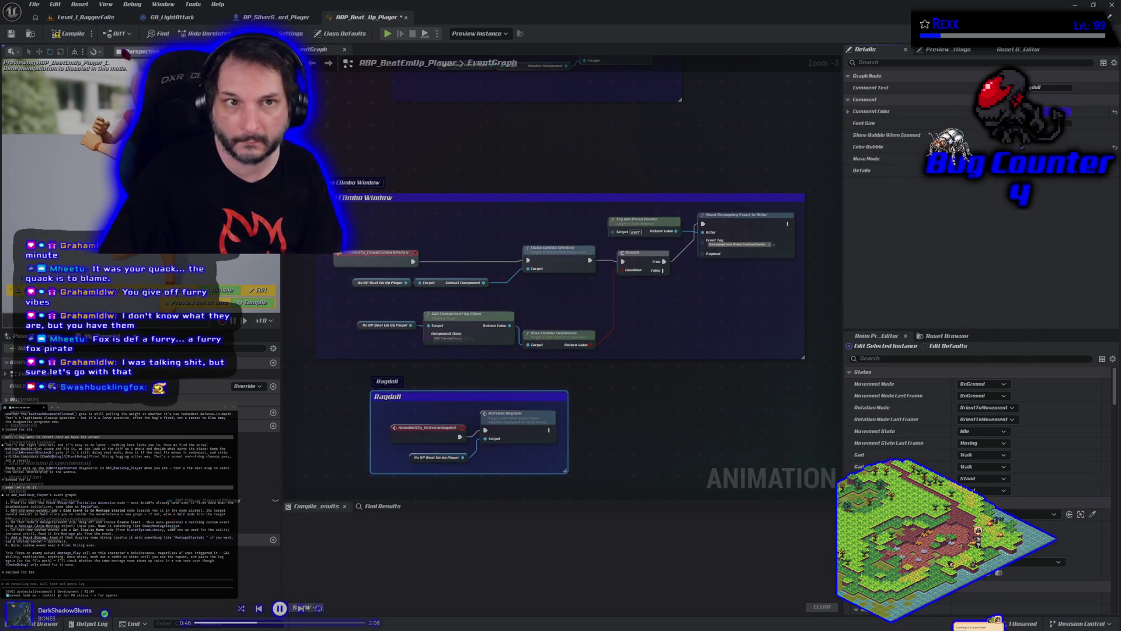
pyautogui.click(70, 35)
pyautogui.click(687, 471)
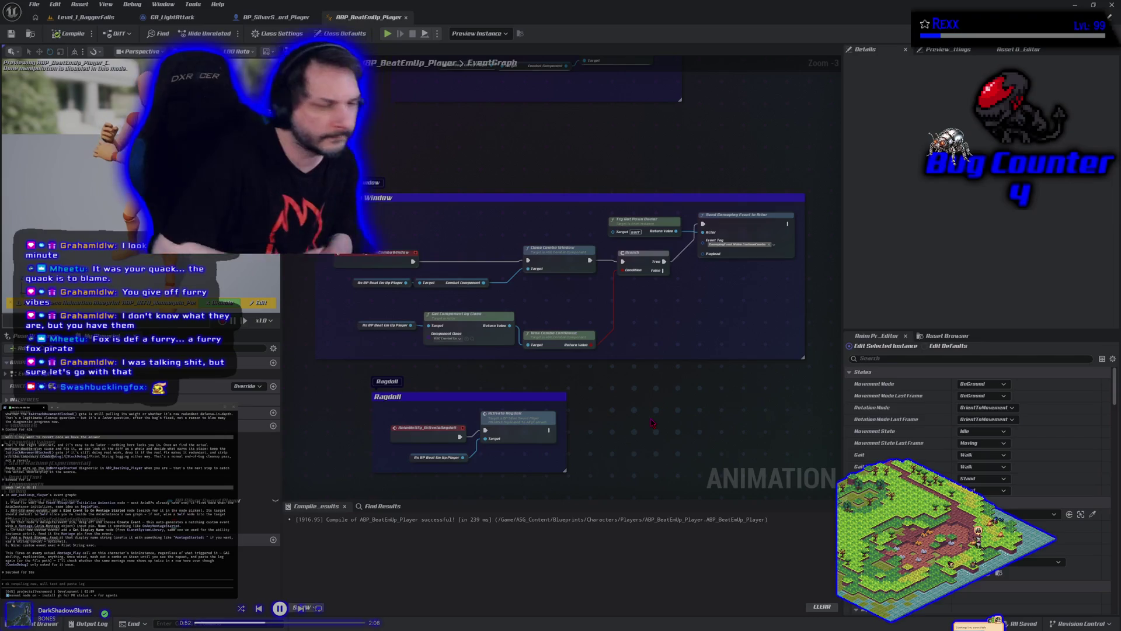
# Add an Event Blueprint Initialize Animation node via an 'initiali' search and place it above Begin Play.
pyautogui.scroll(-2, 524, 150)
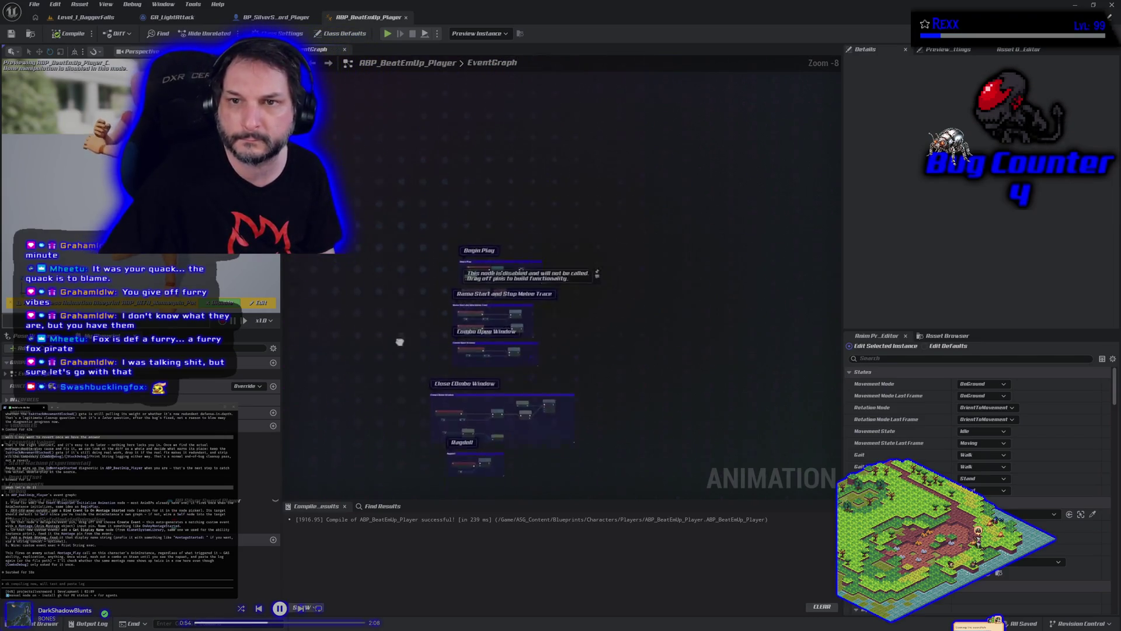
pyautogui.scroll(2, 467, 356)
pyautogui.scroll(3, 467, 356)
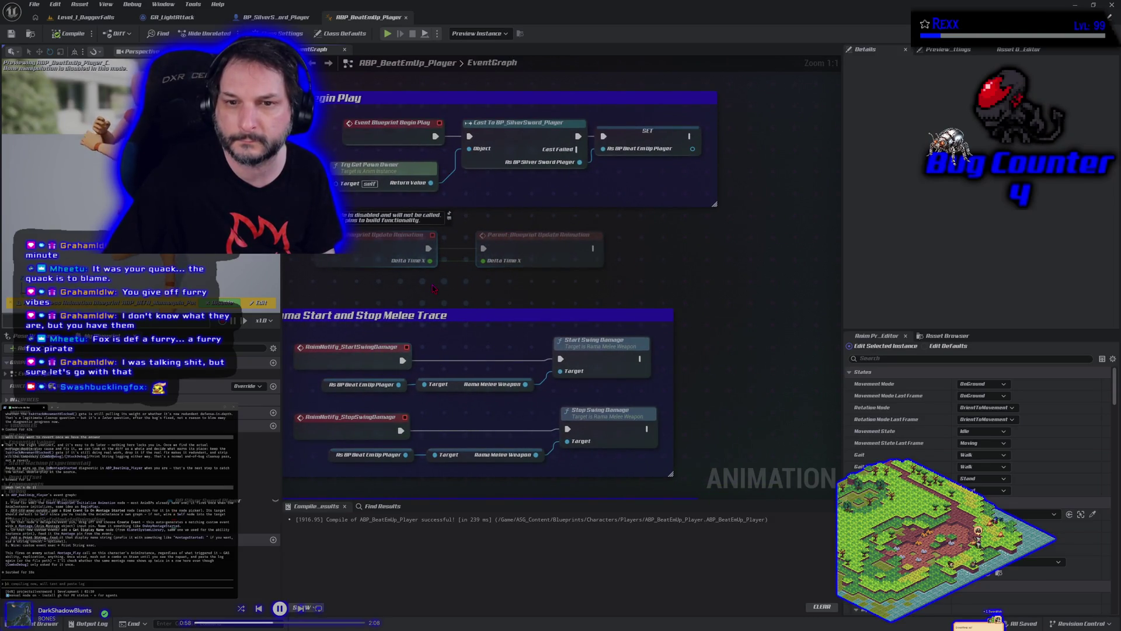
pyautogui.moveTo(432, 289); pyautogui.dragTo(435, 352)
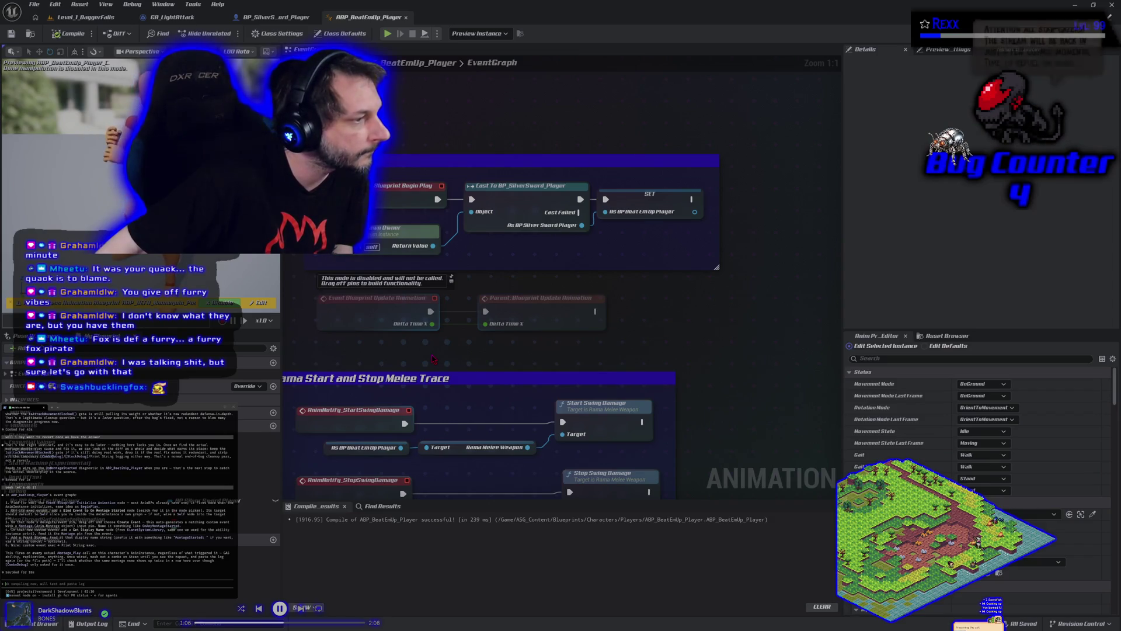
pyautogui.moveTo(517, 119); pyautogui.dragTo(531, 231)
pyautogui.rightClick(462, 170)
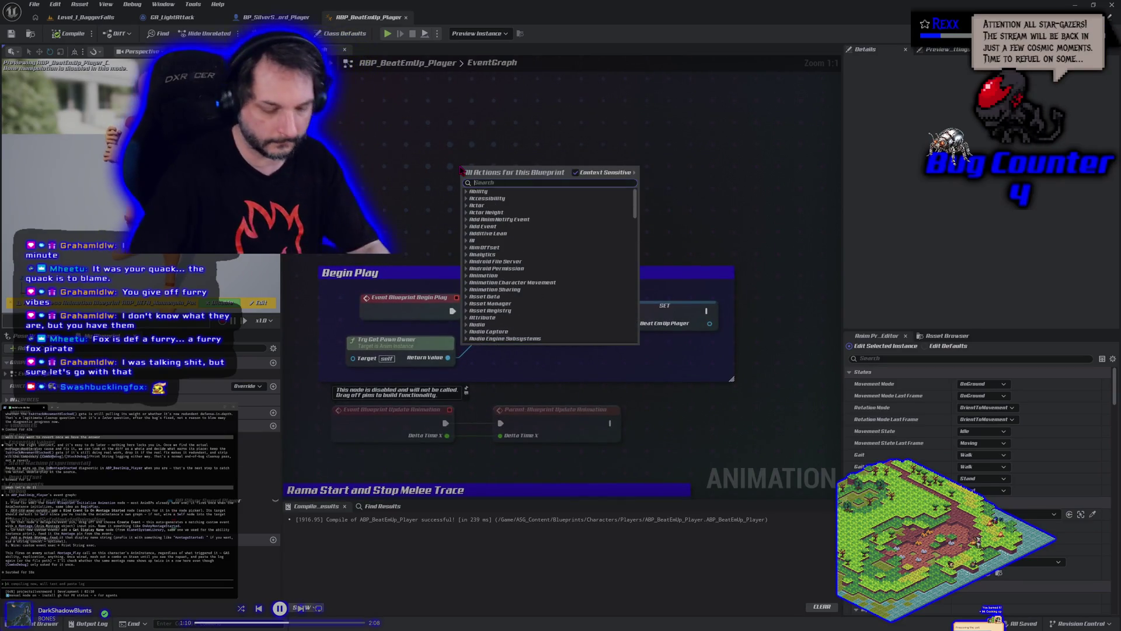
pyautogui.write('initializ')
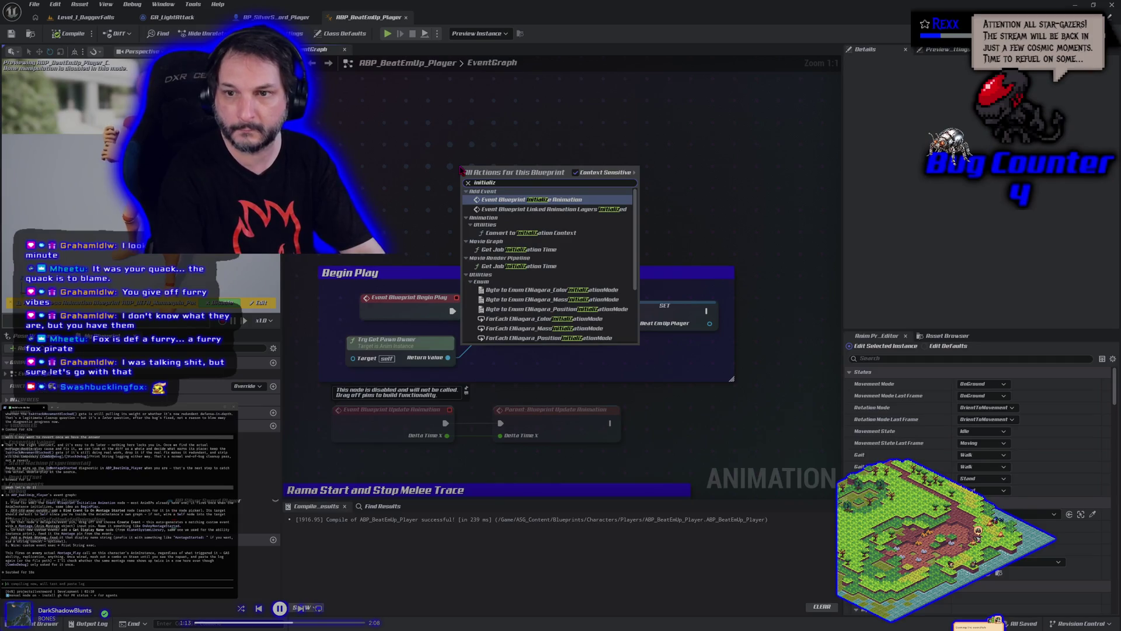
pyautogui.press('Return')
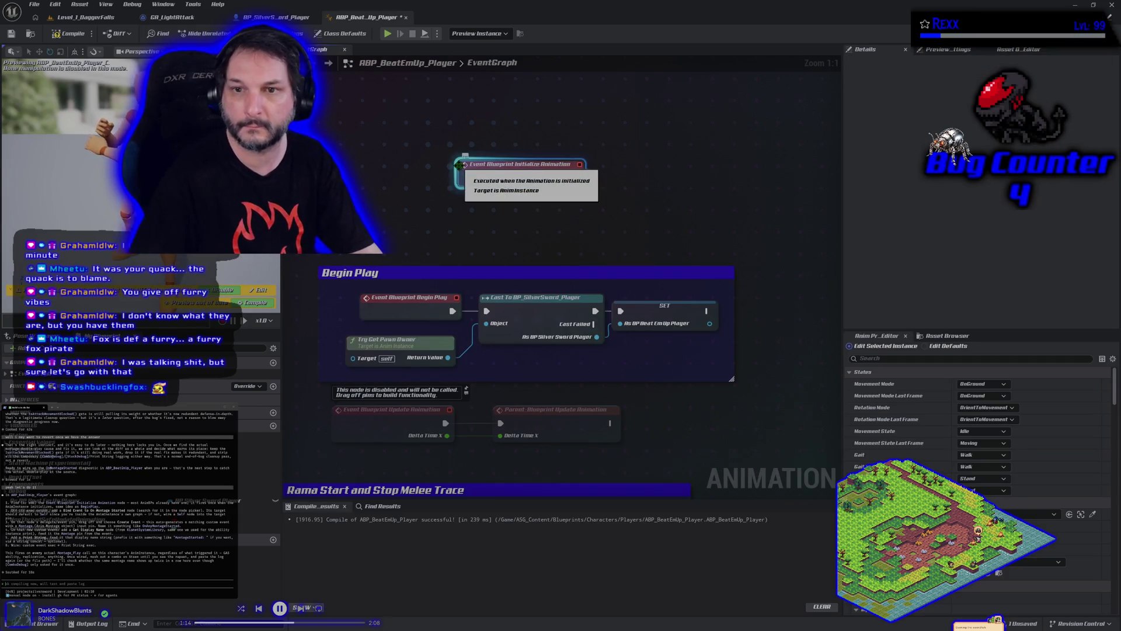
pyautogui.moveTo(465, 238); pyautogui.dragTo(464, 307)
pyautogui.scroll(-3, 465, 307)
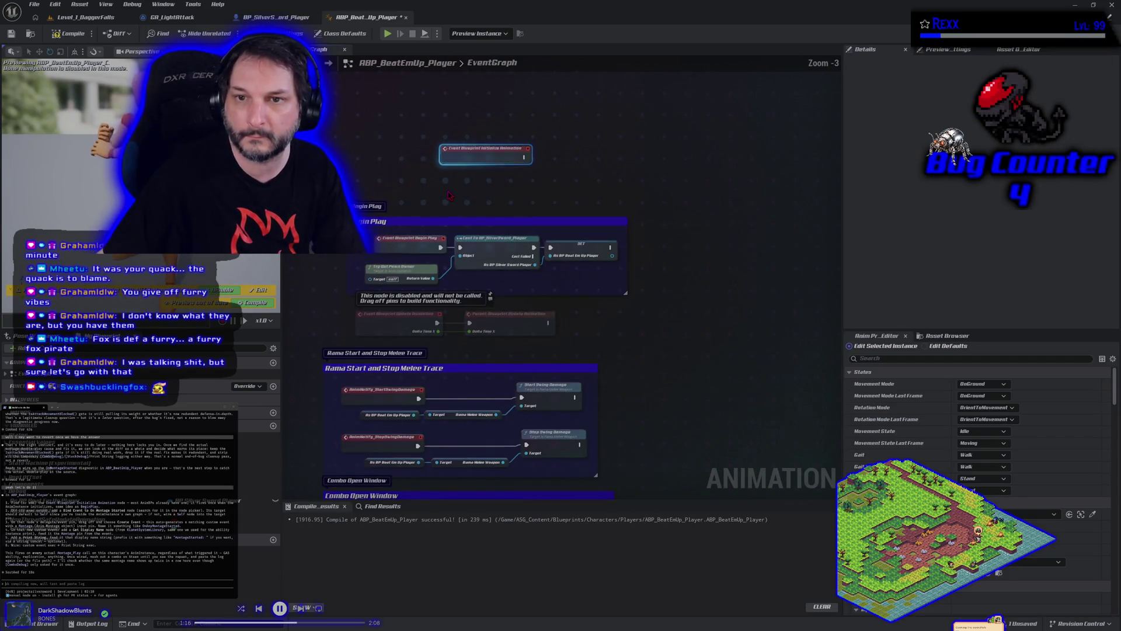
pyautogui.moveTo(459, 156); pyautogui.dragTo(375, 135)
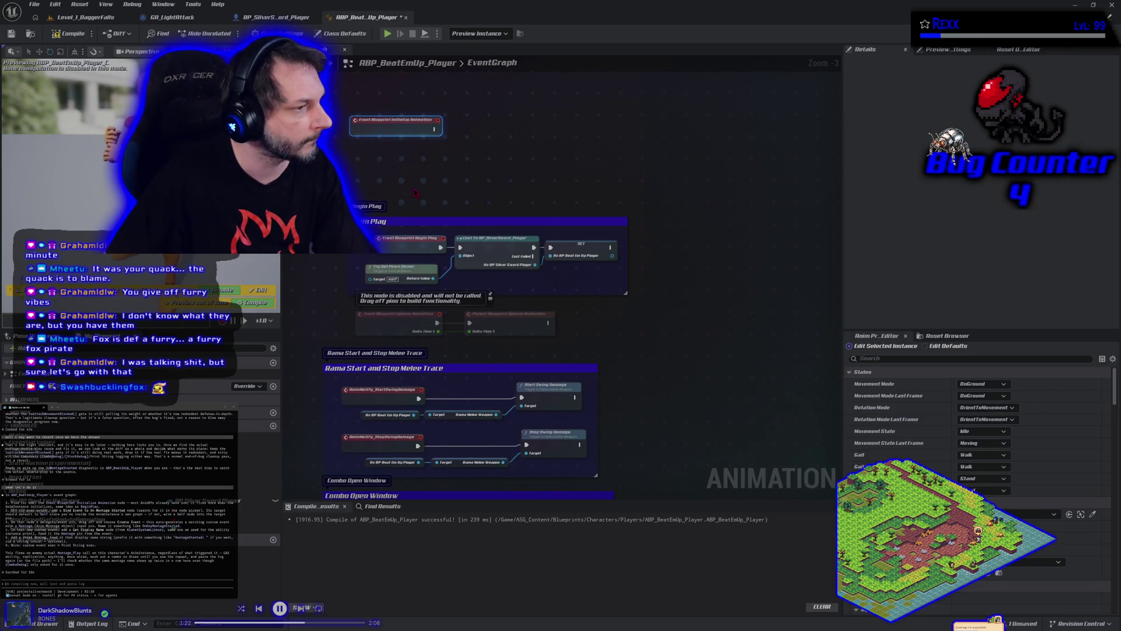
pyautogui.rightClick(484, 129)
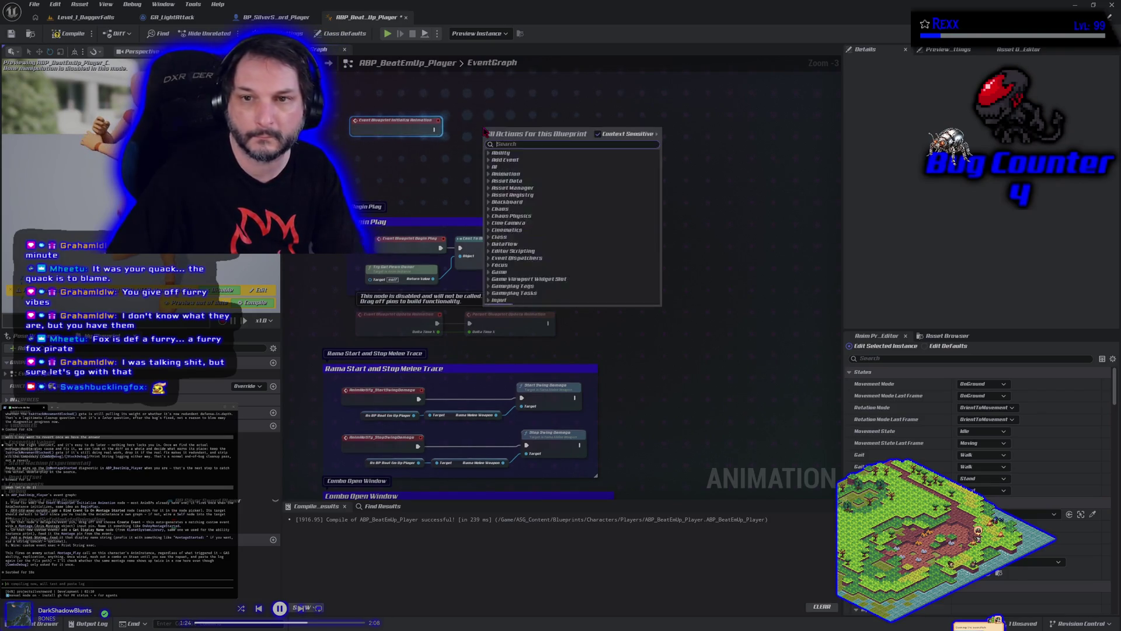
# Add a Bind Event to On Montage Started node and wire Initialize Animation into it.
pyautogui.write('bind event tro')
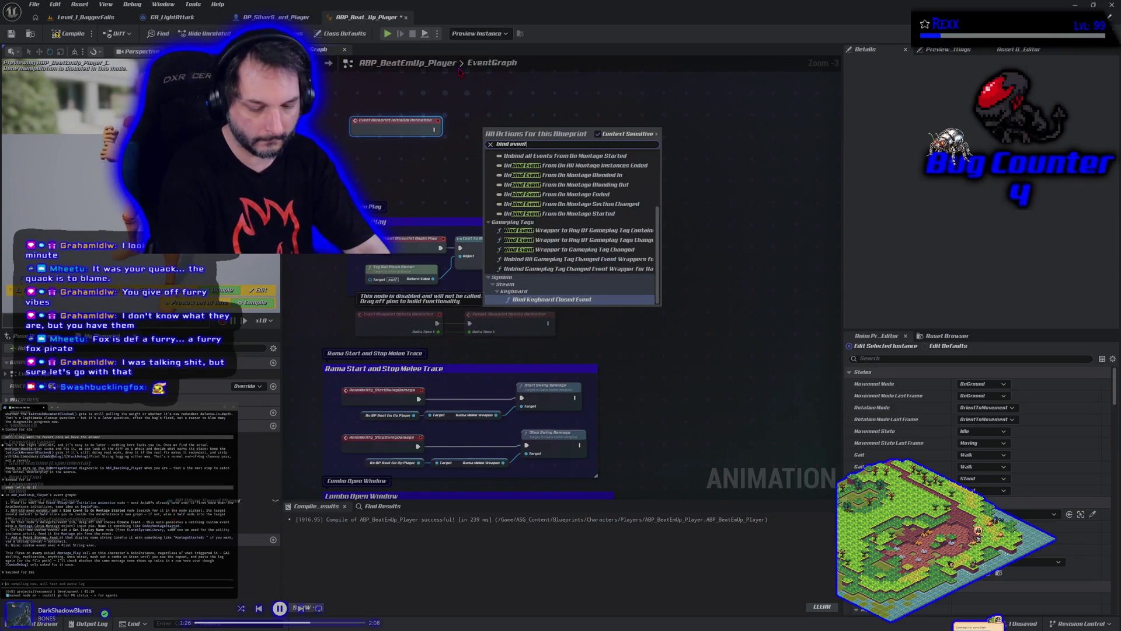
pyautogui.press('BackSpace')
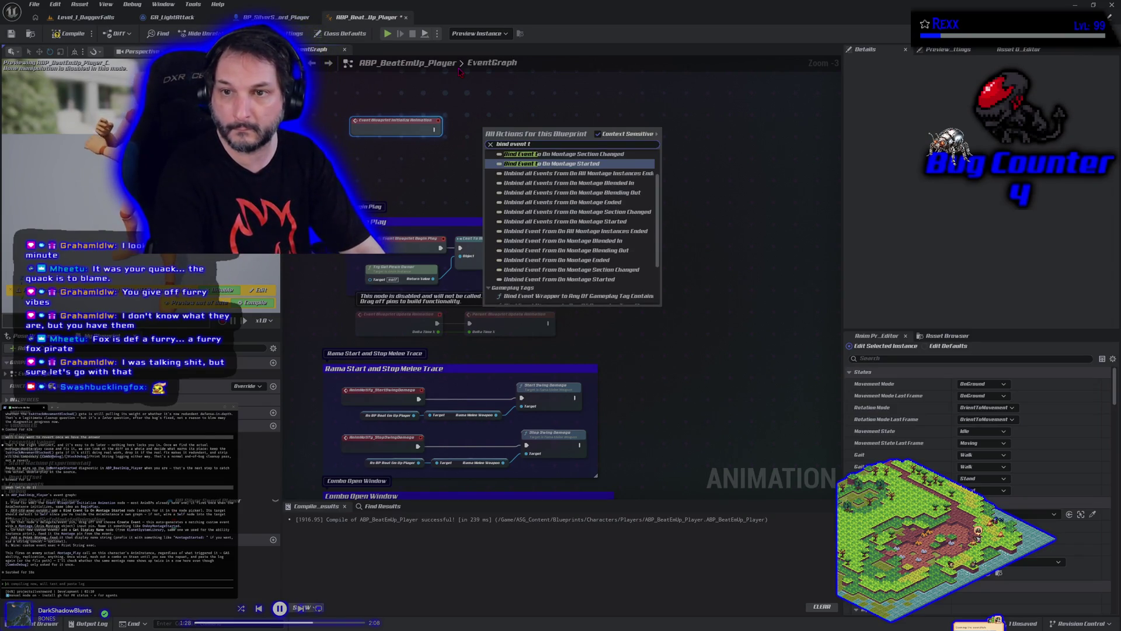
pyautogui.press('Return')
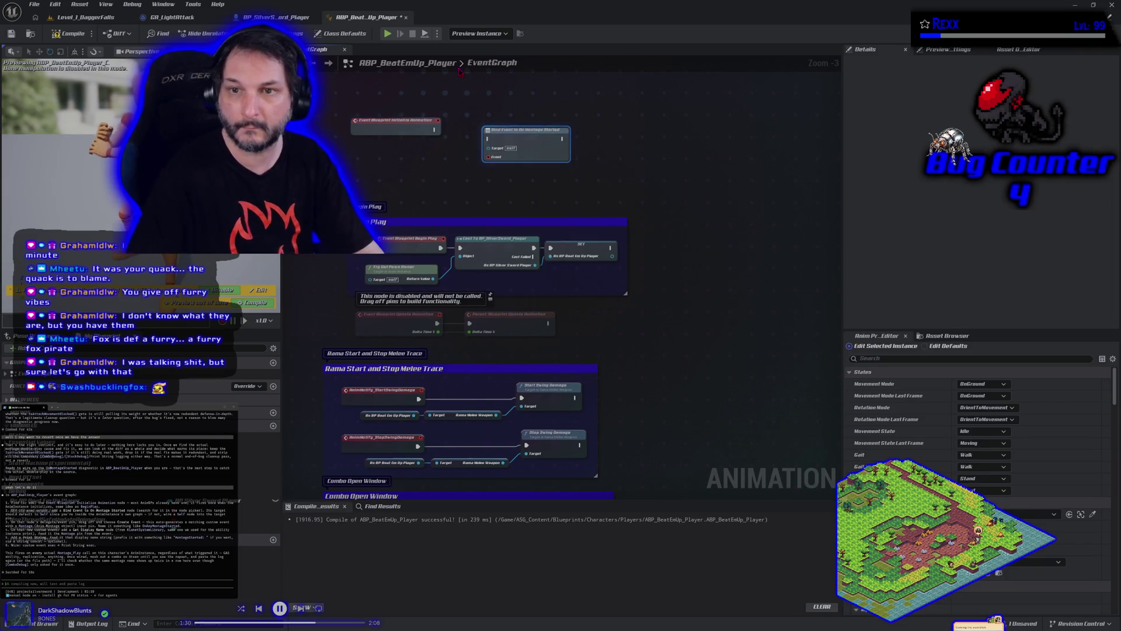
pyautogui.moveTo(435, 130)
pyautogui.mouseDown()
pyautogui.moveTo(497, 143)
pyautogui.moveTo(488, 139)
pyautogui.mouseUp()
pyautogui.scroll(3, 467, 263)
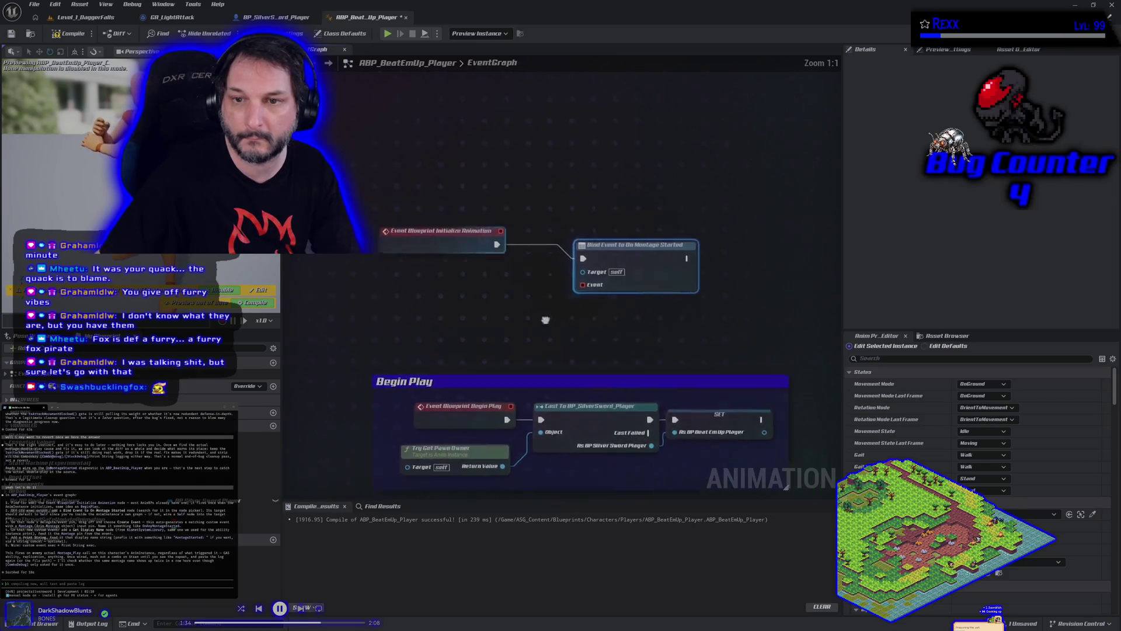
pyautogui.moveTo(467, 323)
pyautogui.mouseDown()
pyautogui.moveTo(464, 176)
pyautogui.moveTo(391, 175)
pyautogui.mouseUp()
# Create a custom event named OnAnyMontageStarted from the bind node's Event pin.
pyautogui.moveTo(512, 277)
pyautogui.mouseDown()
pyautogui.moveTo(503, 313)
pyautogui.moveTo(482, 319)
pyautogui.mouseUp()
pyautogui.write('custom event')
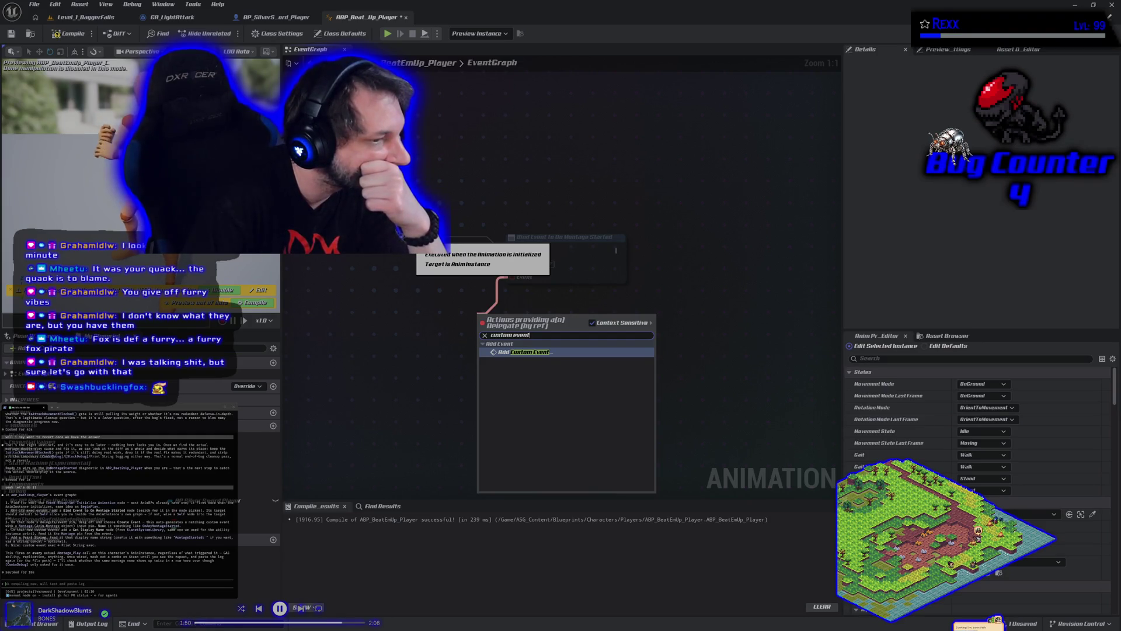
pyautogui.press('Return')
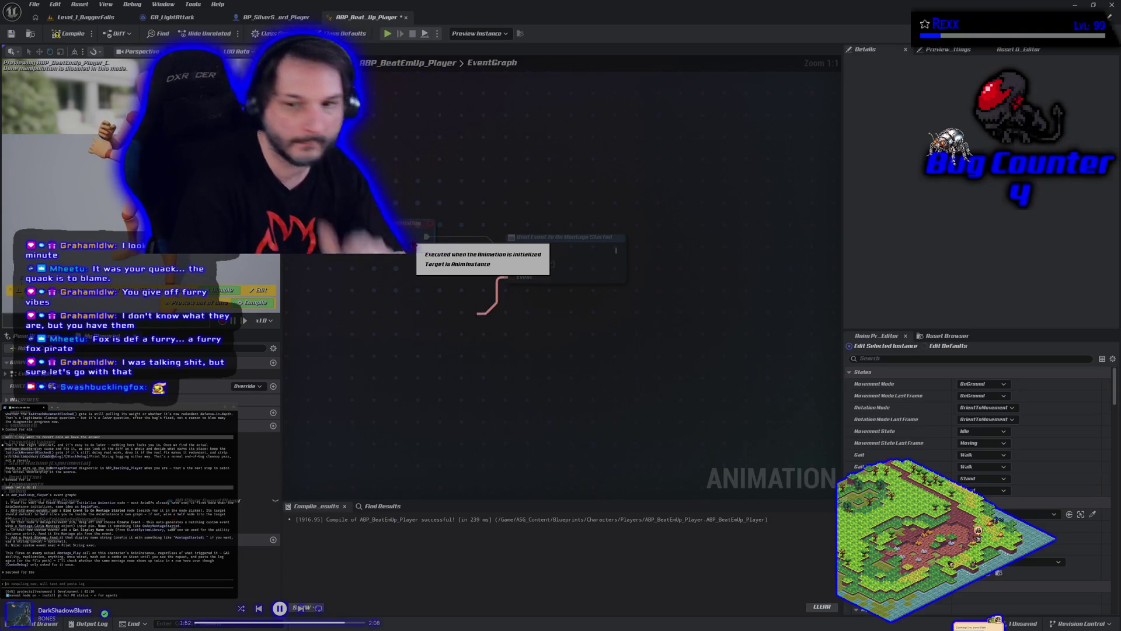
pyautogui.write('OnAnyMontageStarted')
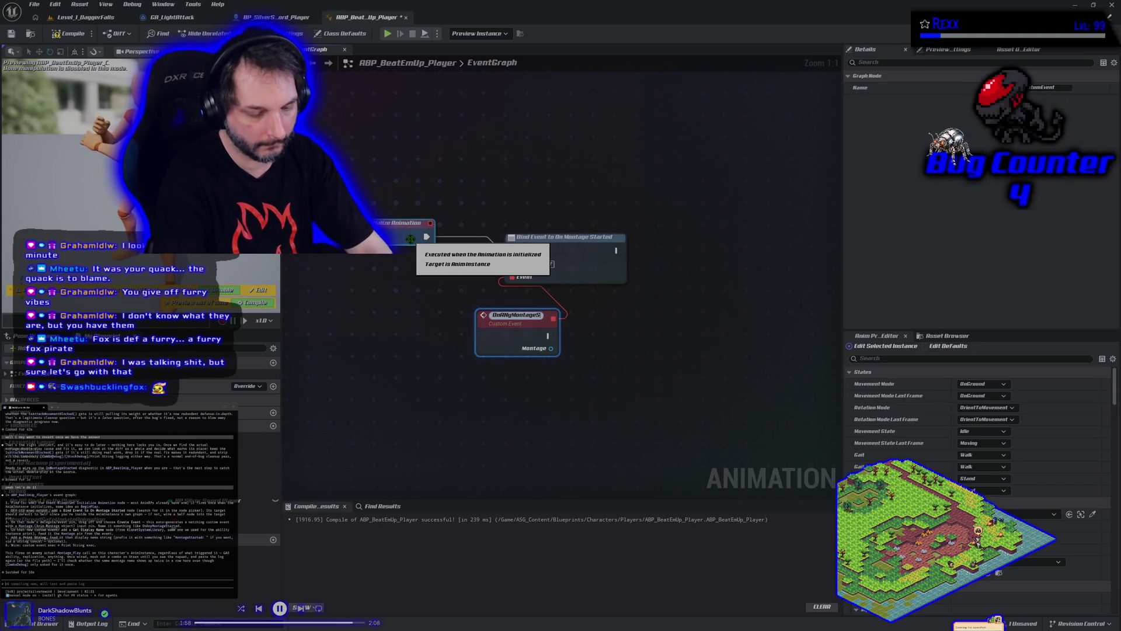
pyautogui.press('Return')
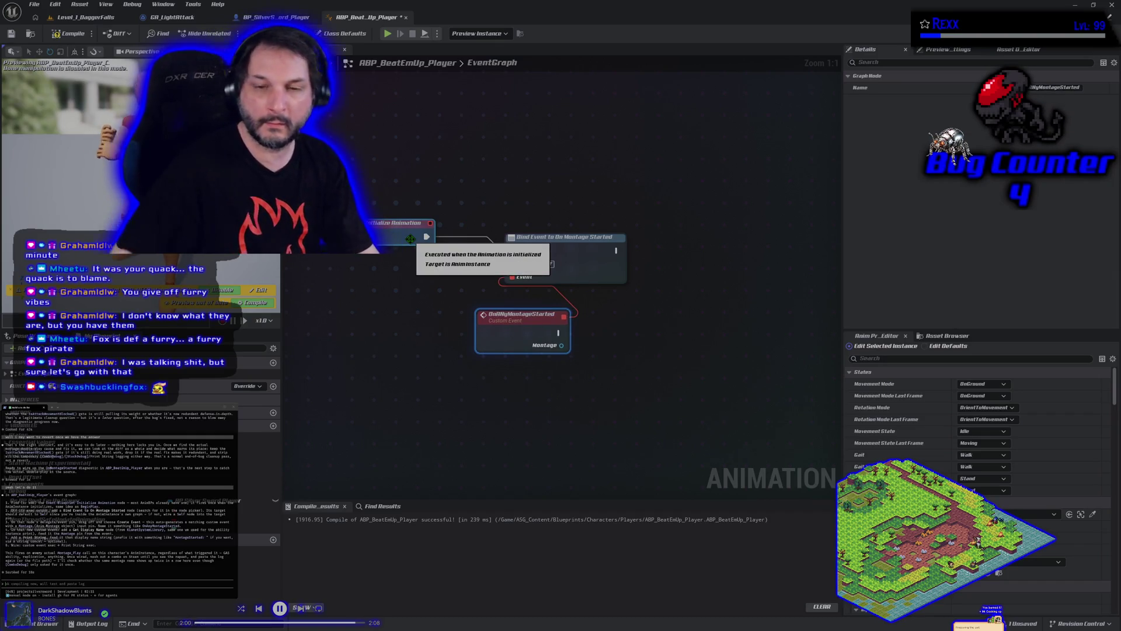
# Tidy the event nodes' layout, keeping the name OnAnyMontageStarted.
pyautogui.moveTo(571, 251); pyautogui.dragTo(571, 238)
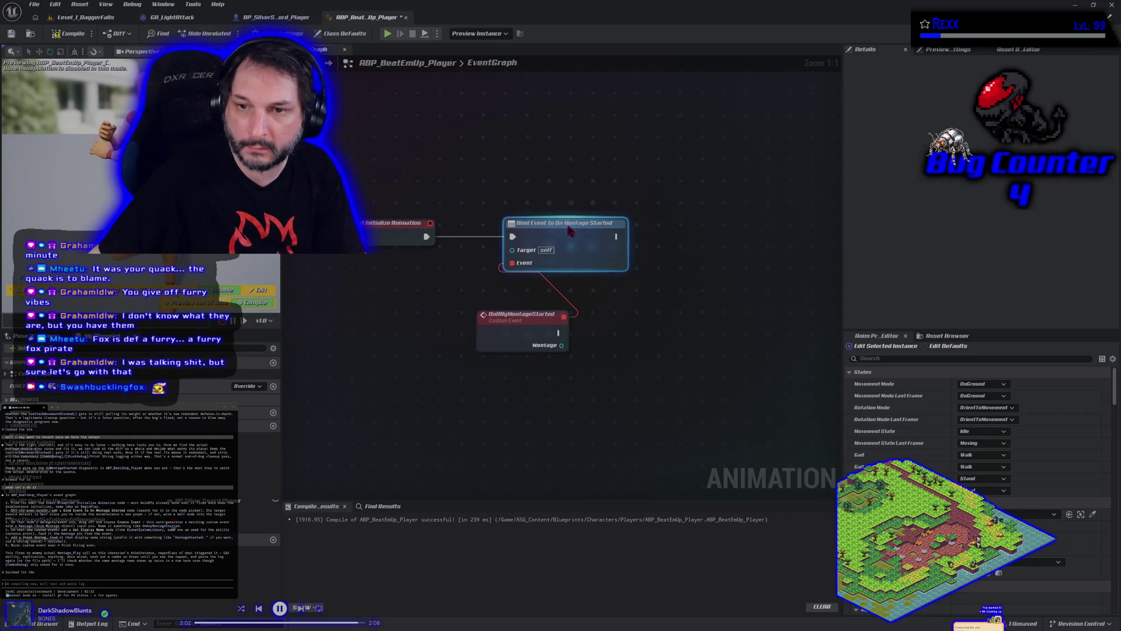
pyautogui.moveTo(493, 347); pyautogui.dragTo(414, 333)
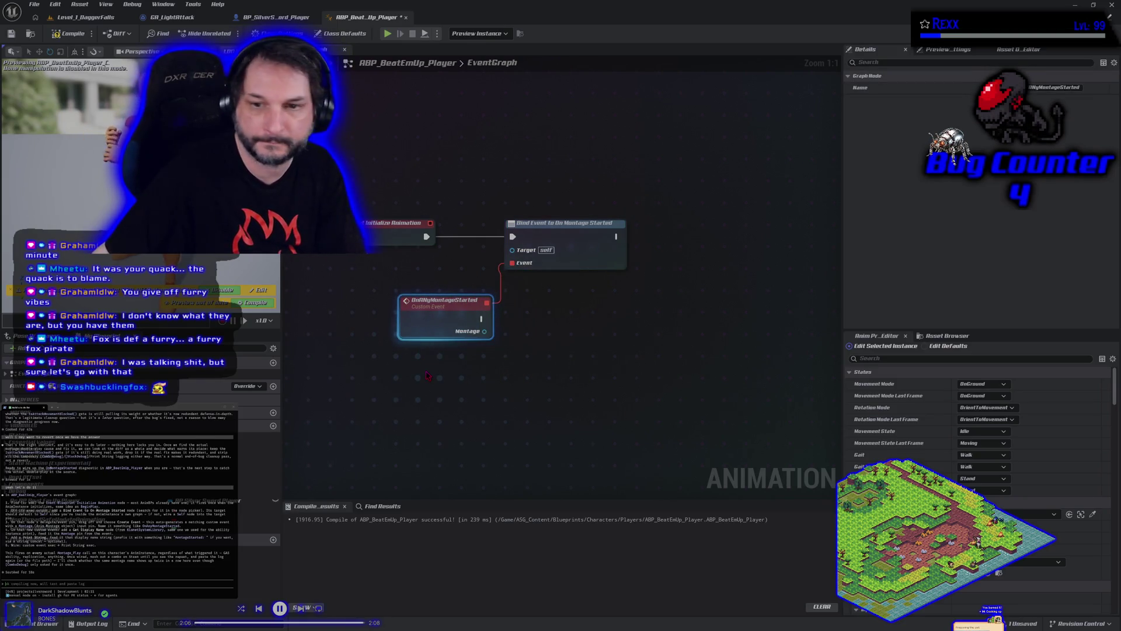
pyautogui.doubleClick(435, 300)
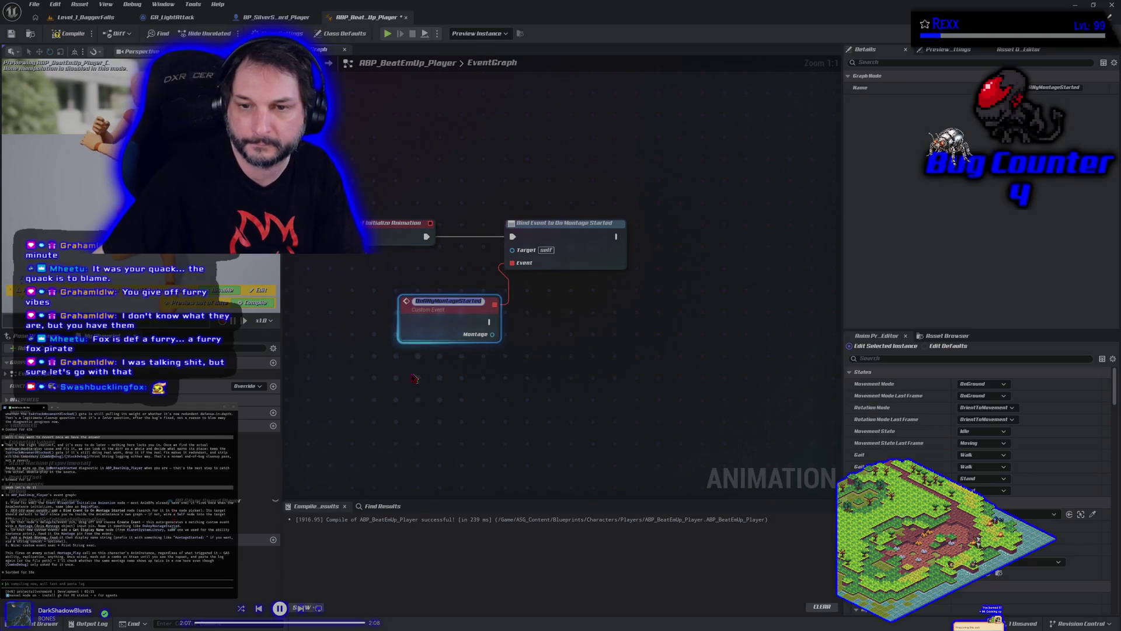
pyautogui.press('Return')
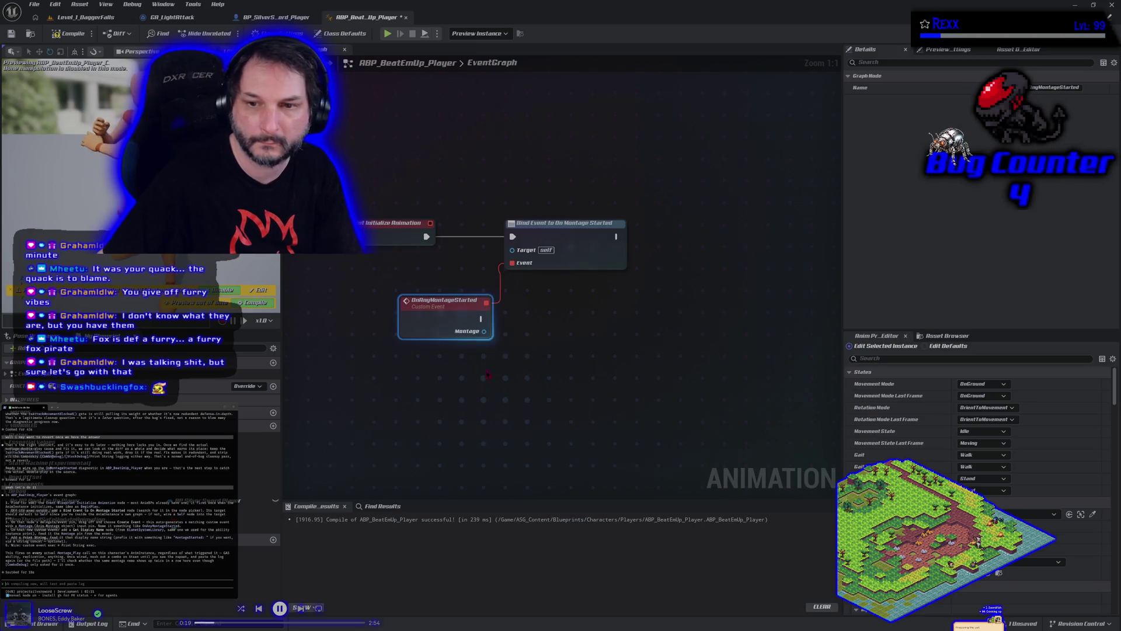
pyautogui.moveTo(485, 331); pyautogui.dragTo(521, 338)
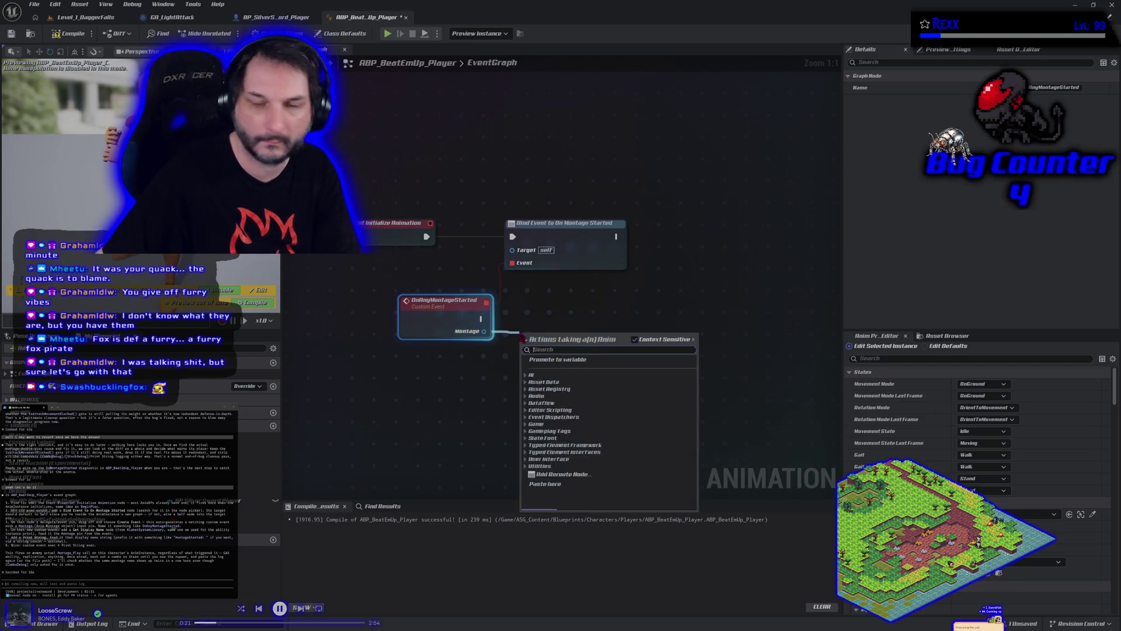
# Print the montage's display name via Get Display Name and Print String, run by OnAnyMontageStarted.
pyautogui.write('get displa')
pyautogui.press('Return')
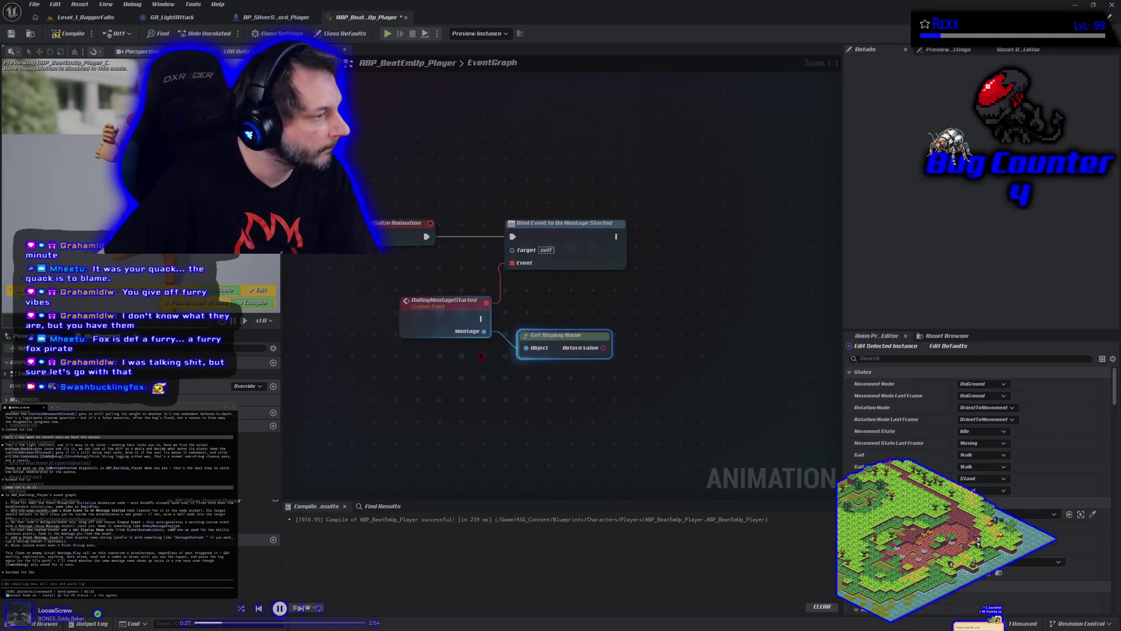
pyautogui.moveTo(616, 237); pyautogui.dragTo(668, 236)
pyautogui.write('print string')
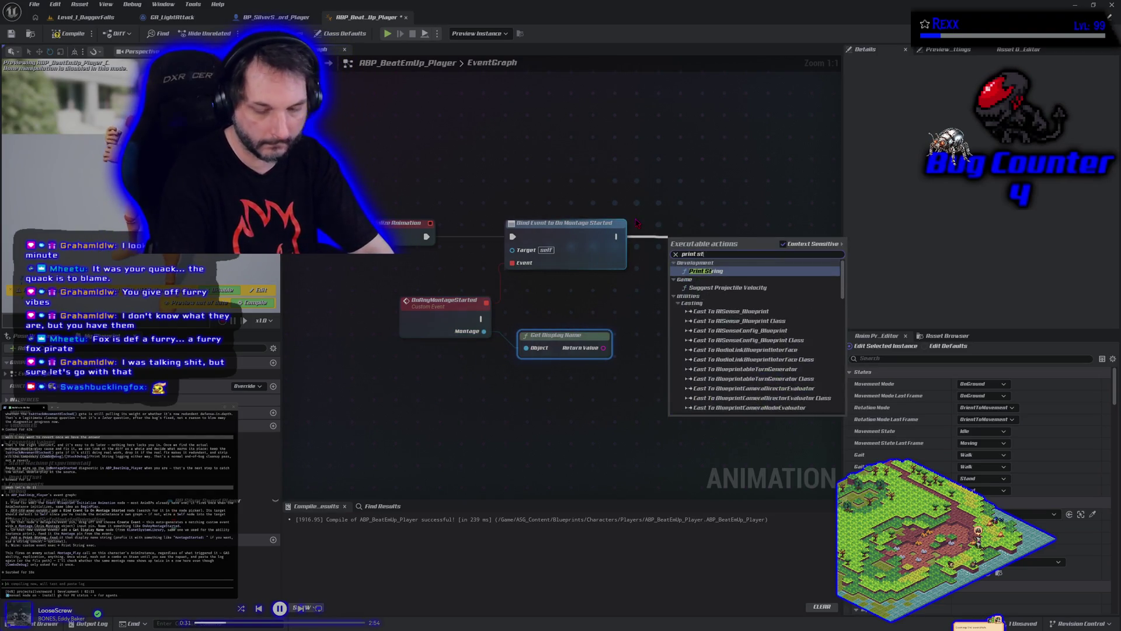
pyautogui.press('Return')
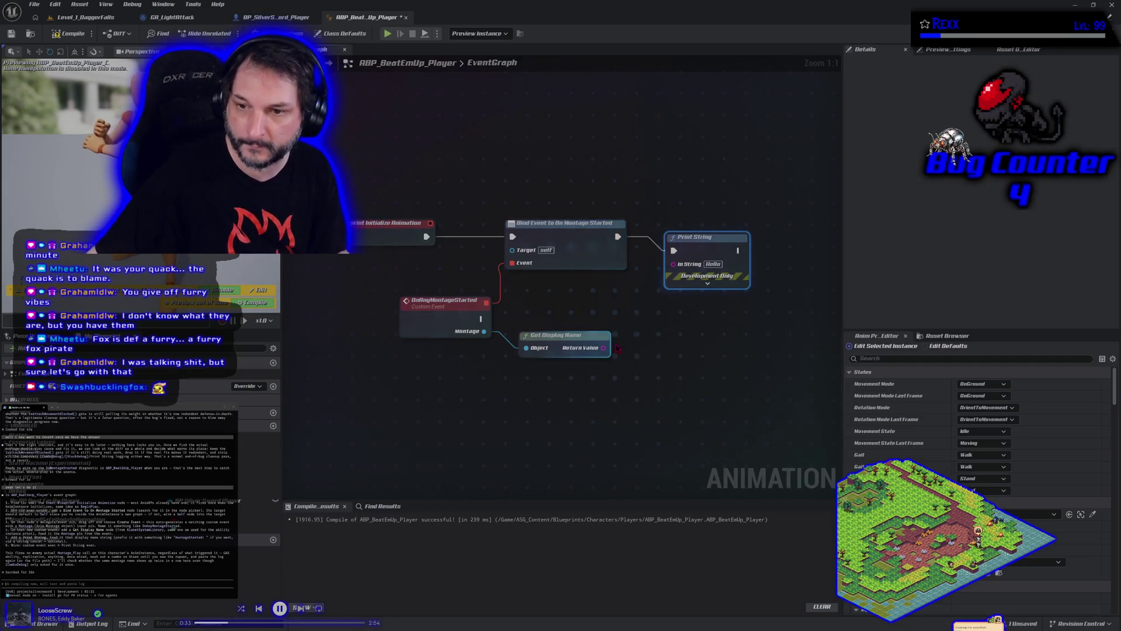
pyautogui.moveTo(603, 348)
pyautogui.mouseDown()
pyautogui.moveTo(673, 264)
pyautogui.moveTo(680, 335)
pyautogui.mouseUp()
pyautogui.keyDown('alt'); pyautogui.click(674, 250); pyautogui.keyUp('alt')
pyautogui.moveTo(481, 319); pyautogui.dragTo(660, 320)
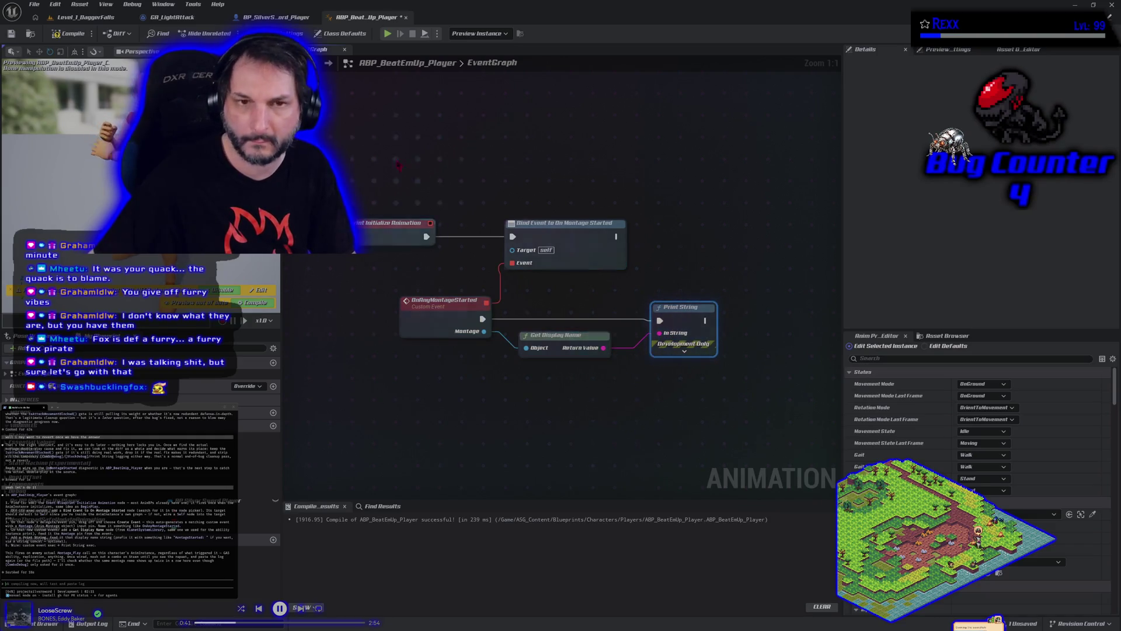
# Compile the ABP_BeatEmUp_Player animation blueprint and clear the node selection.
pyautogui.click(65, 34)
pyautogui.click(577, 393)
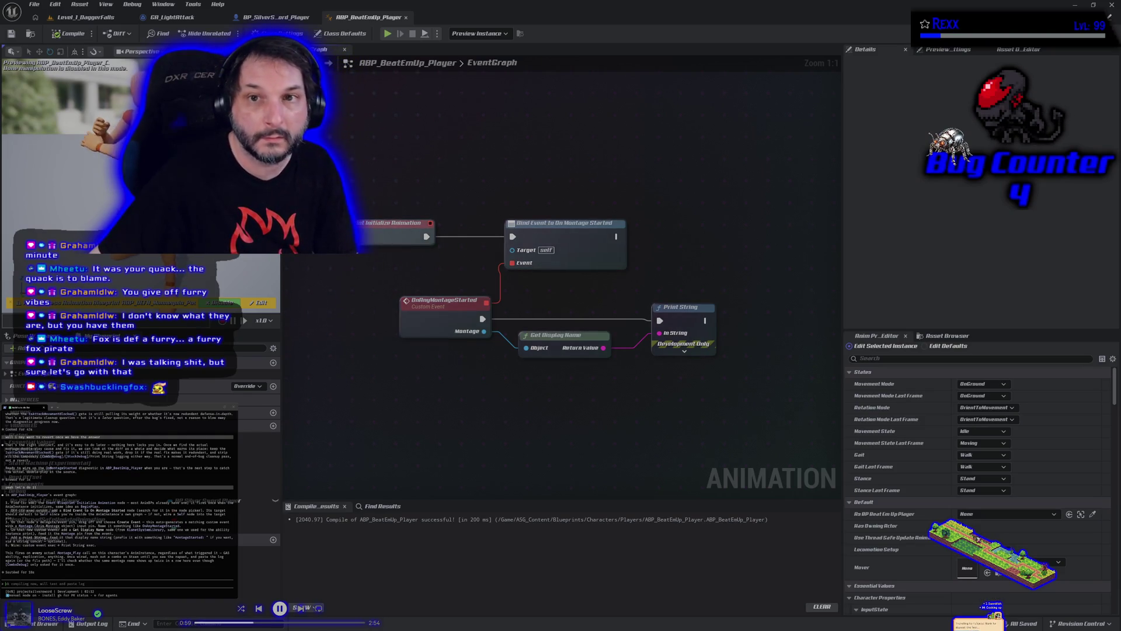
pyautogui.click(84, 18)
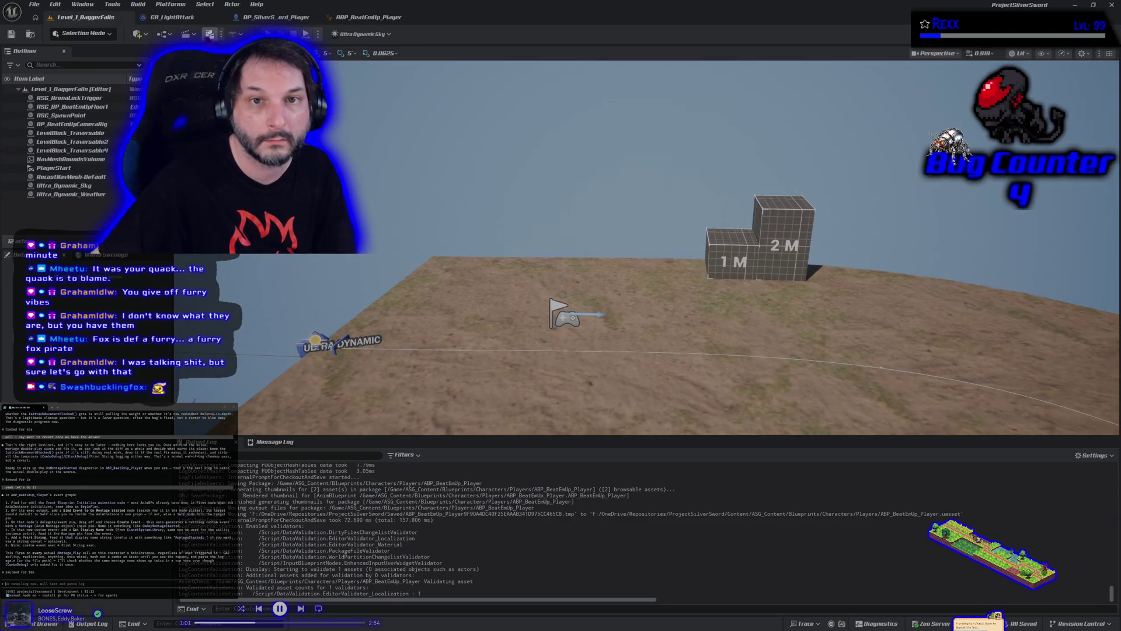
# Open the Platforms menu in the Level_1_DaggerFalls view, then dismiss it without launching.
pyautogui.click(179, 6)
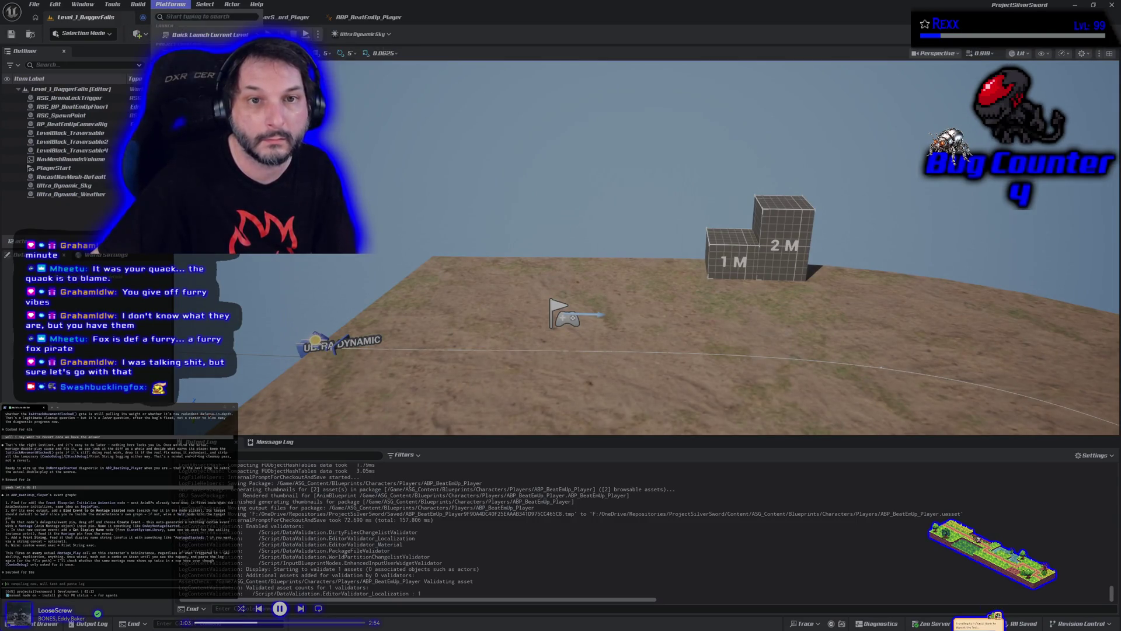
pyautogui.moveTo(222, 93)
pyautogui.press('Escape')
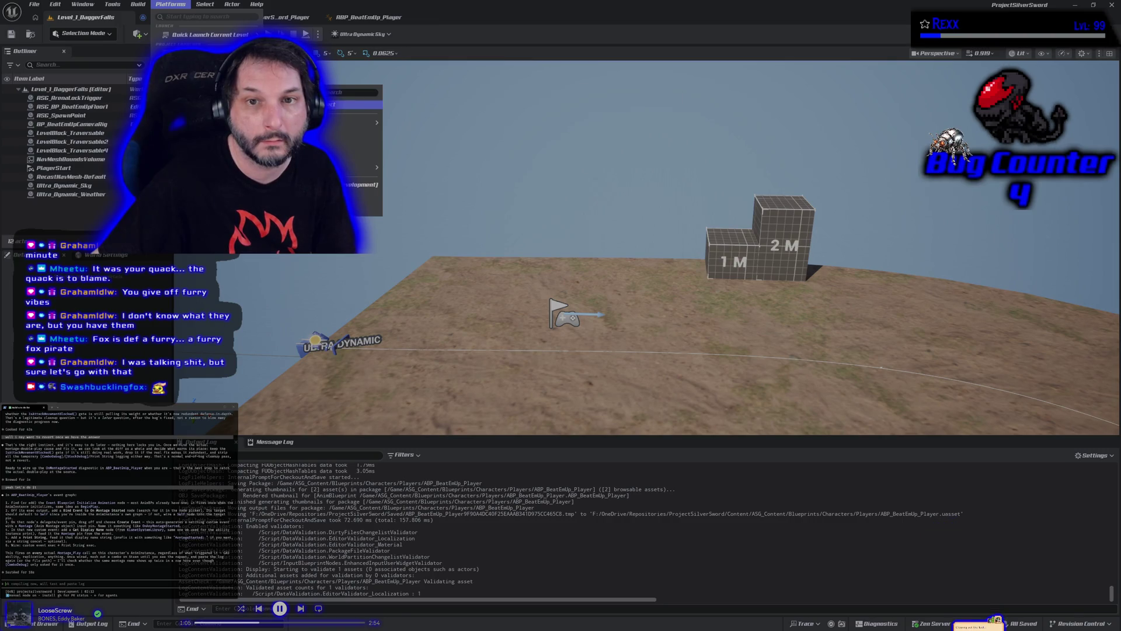
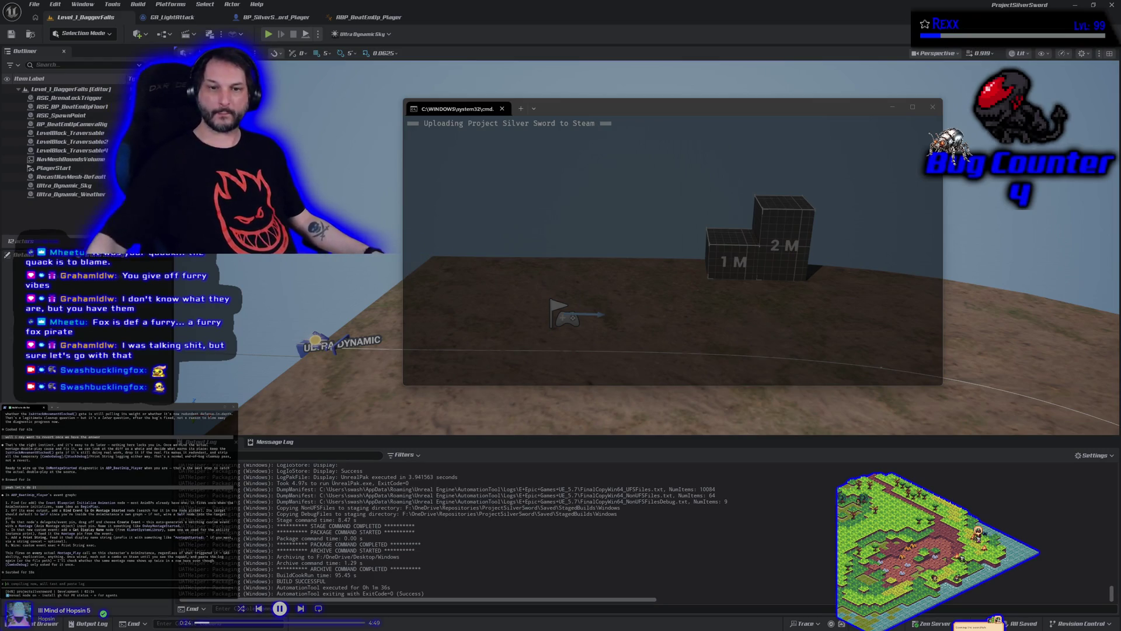
# Close the upload console once the Project Silver Sword build reports 'Build Complete'.
pyautogui.click(580, 109)
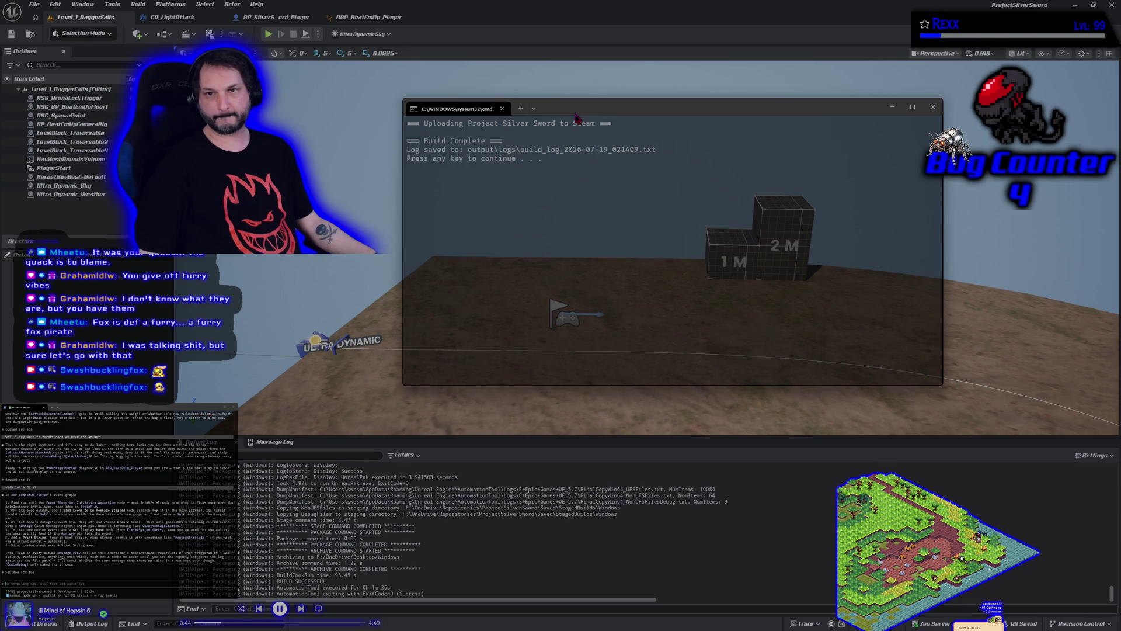
pyautogui.press('Return')
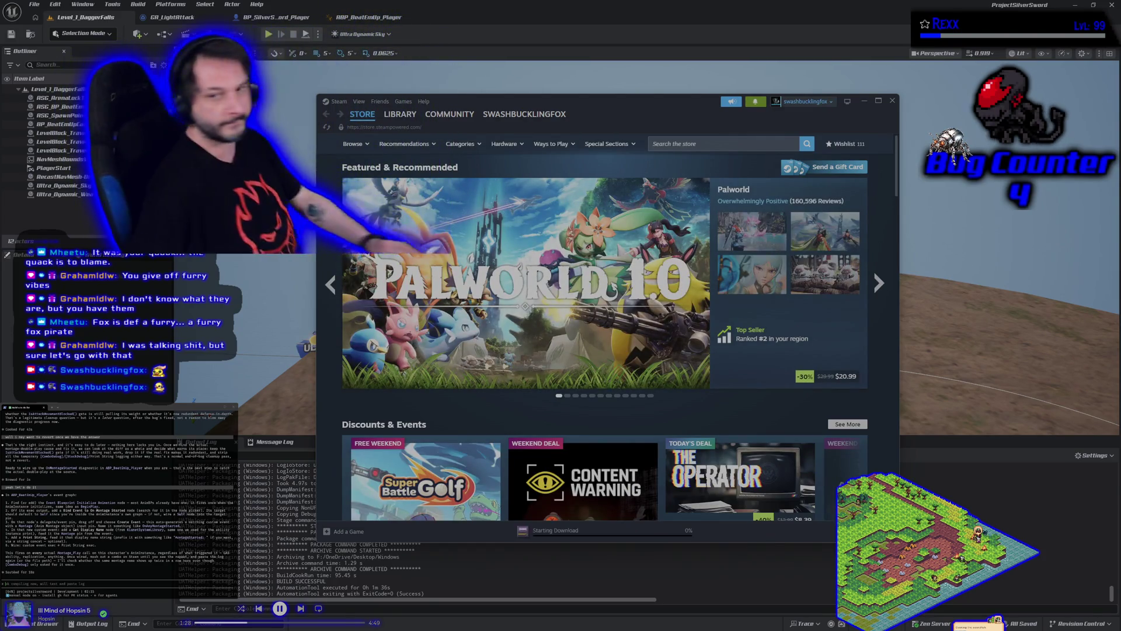
# Switch Steam to the Library page to watch the Symbioverse Testing Environment update.
pyautogui.click(399, 116)
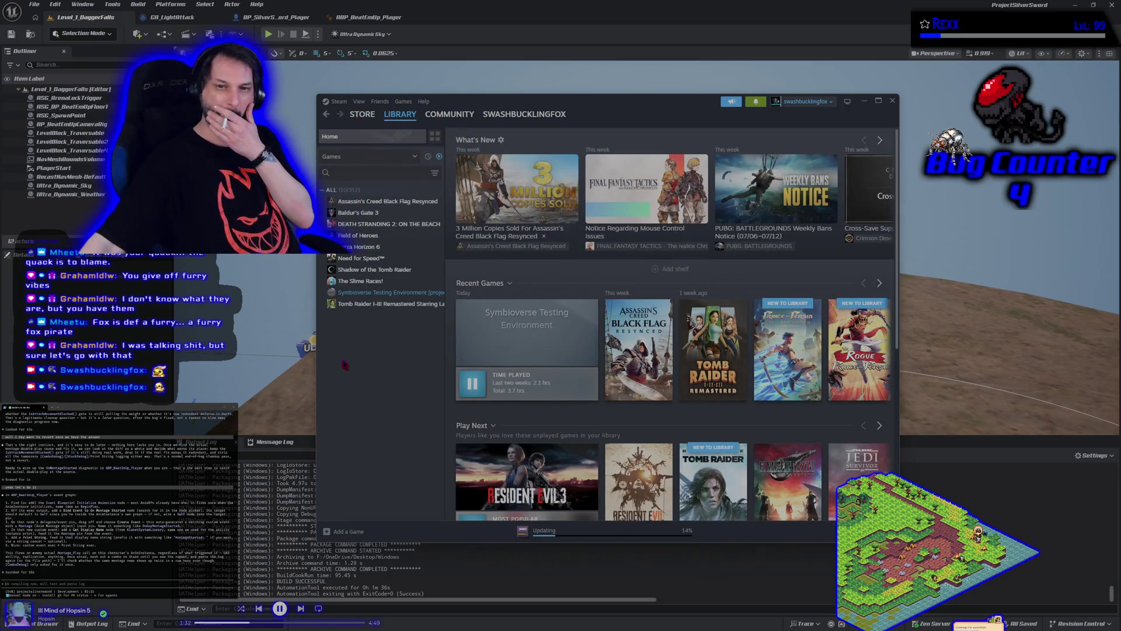
# Select Symbioverse Testing Environment in the library and launch it with PLAY.
pyautogui.click(374, 292)
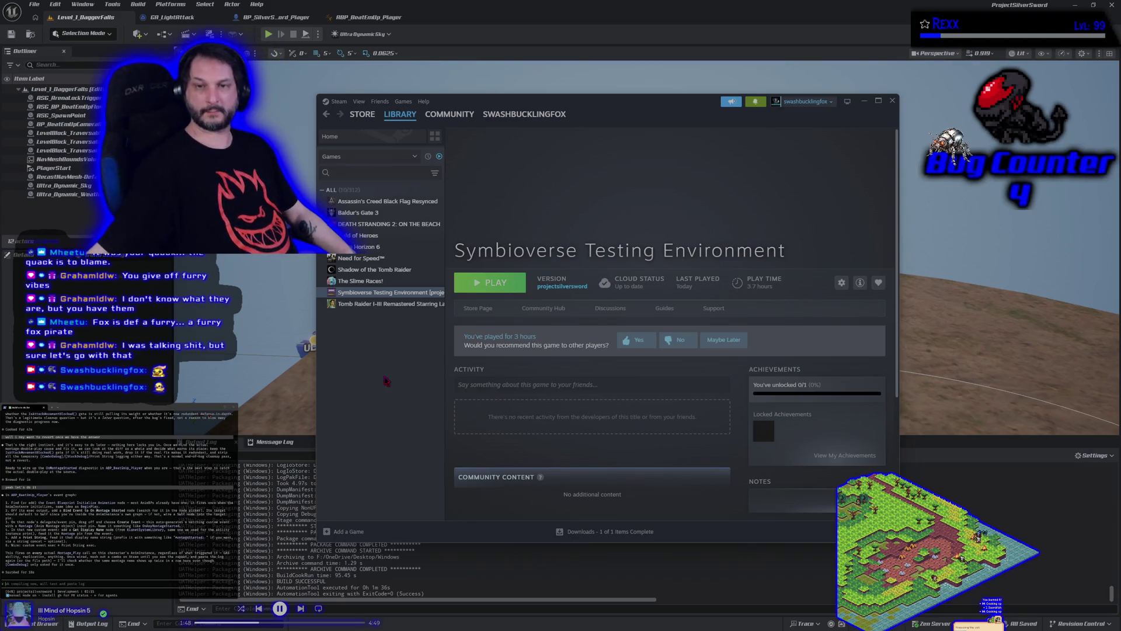
pyautogui.click(508, 287)
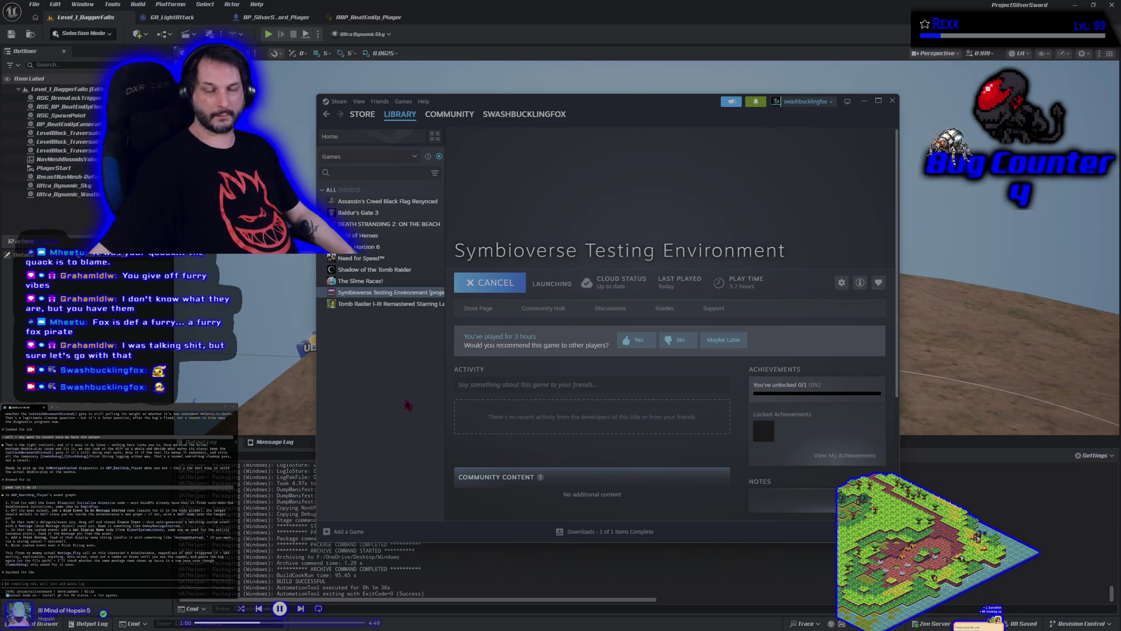